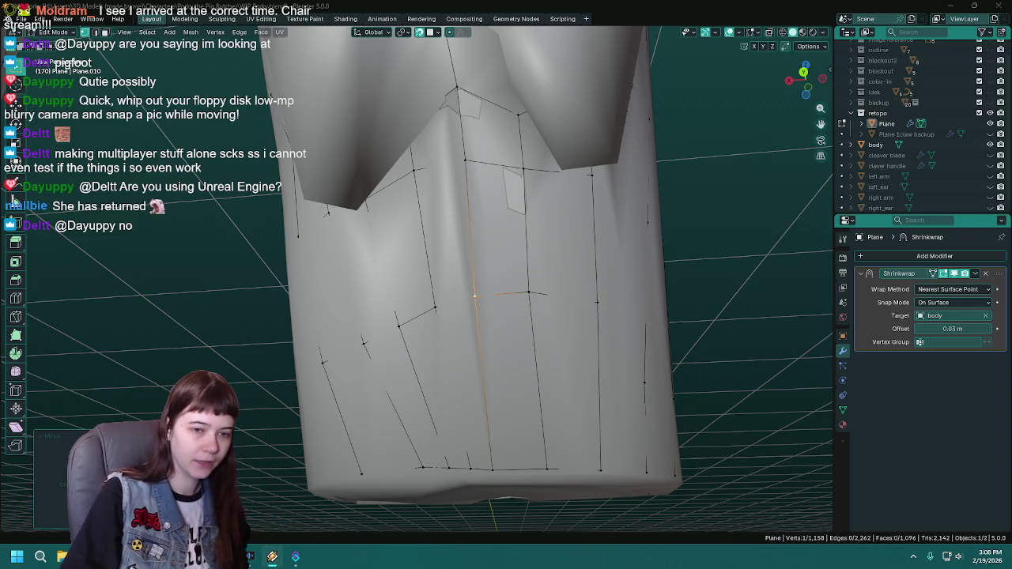
Save, then move two retopo vertices on the lower torso and hip onto the body surface.
left_click_drag(643, 244, 427, 373)
key("ctrl+s")
left_click_drag(441, 412, 431, 423)
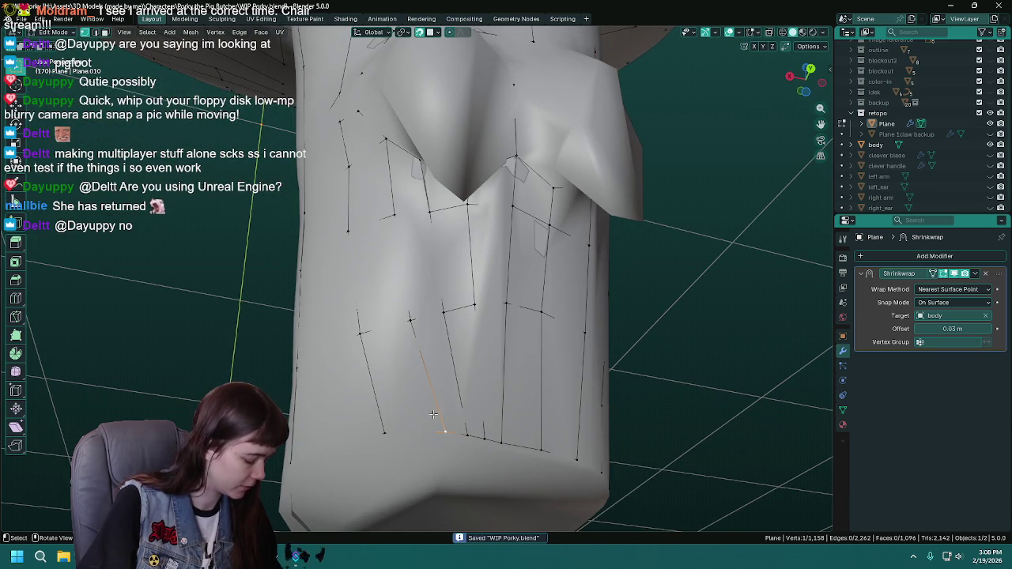
key("g")
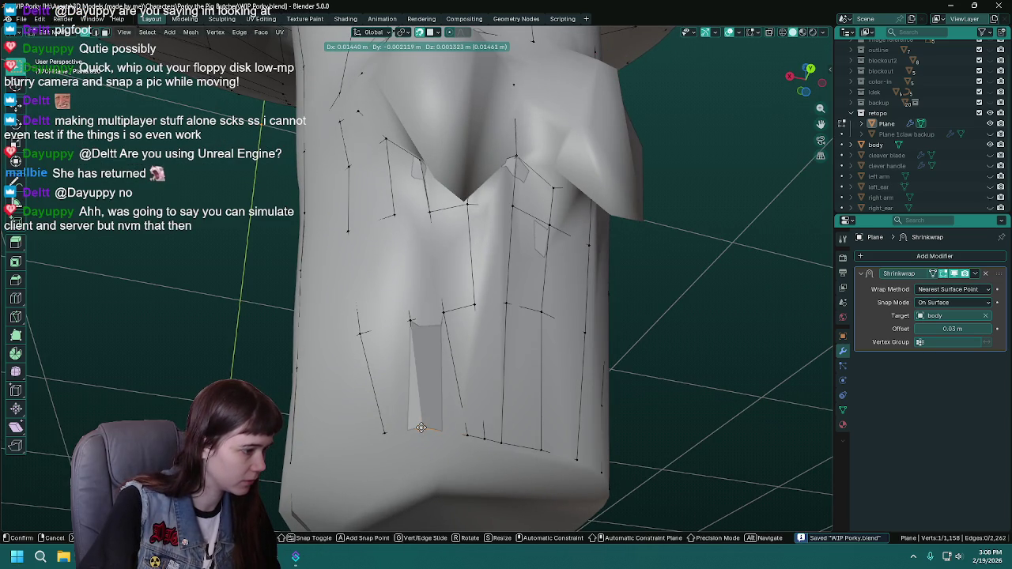
left_click(422, 428)
left_click_drag(430, 349, 466, 411)
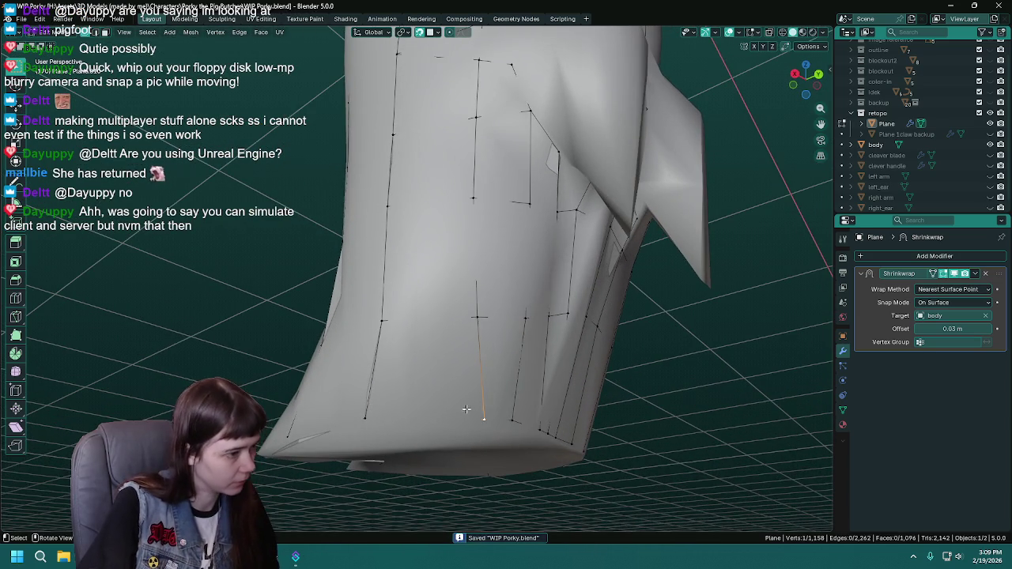
key("g")
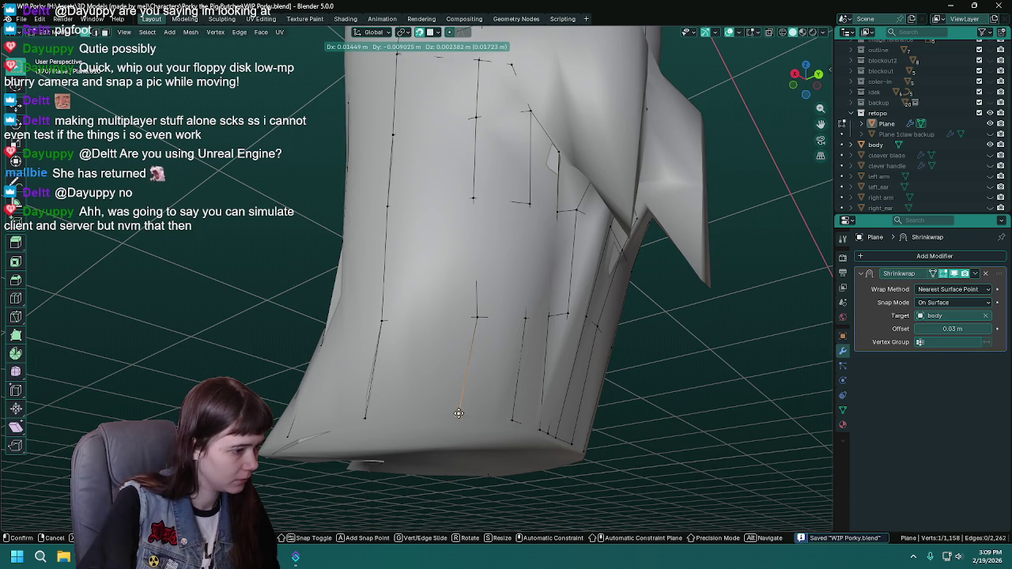
left_click(458, 413)
Move two more vertices on the leg to follow the body and save WIP Porky.blend.
left_click(480, 320)
left_click_drag(479, 320, 473, 326)
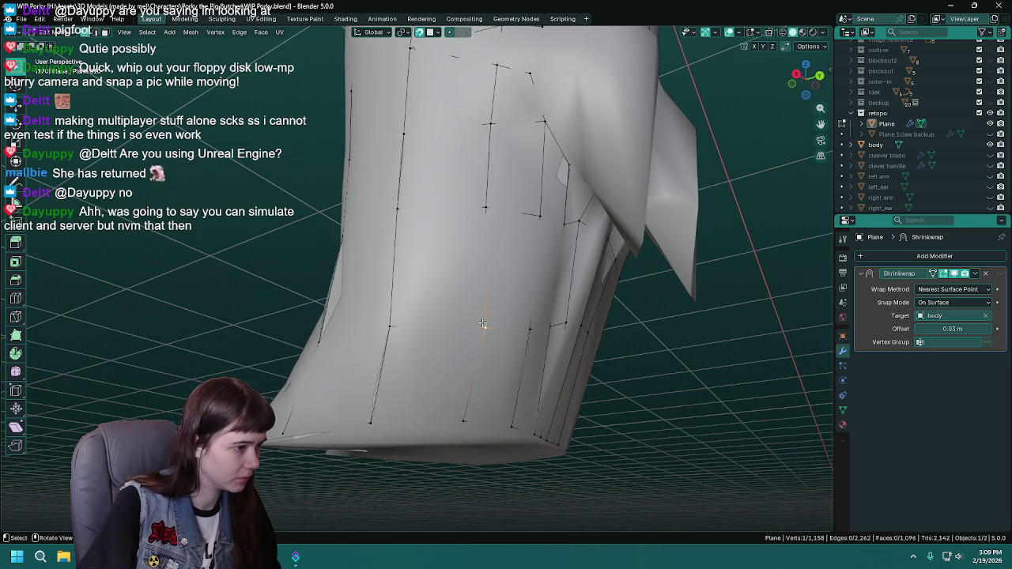
key("g")
left_click(472, 324)
key("ctrl+s")
left_click_drag(472, 325, 533, 301)
key("g")
left_click(472, 296)
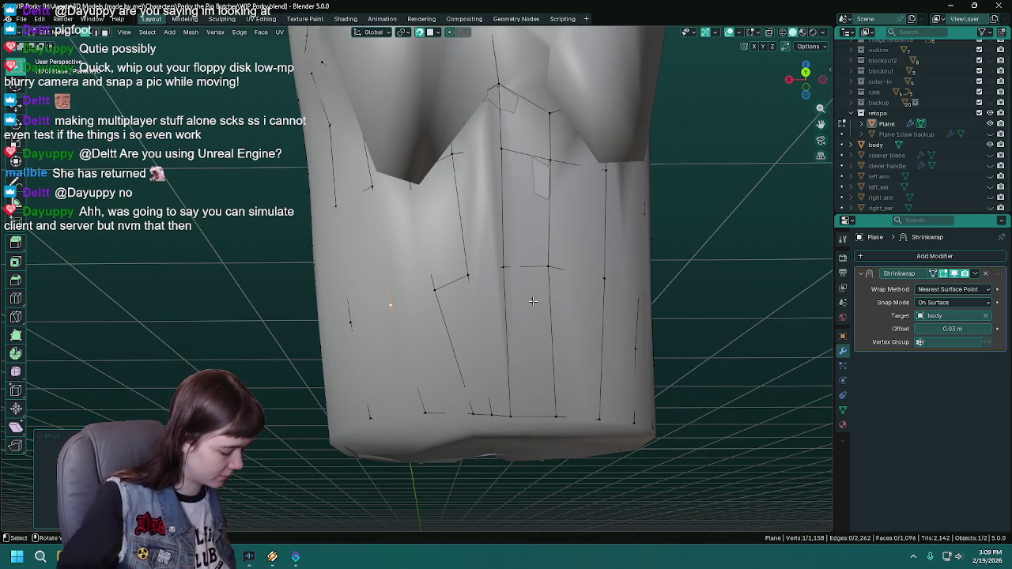
Fill a new face between two edges running down the side of the leg.
left_click_drag(533, 302, 535, 274)
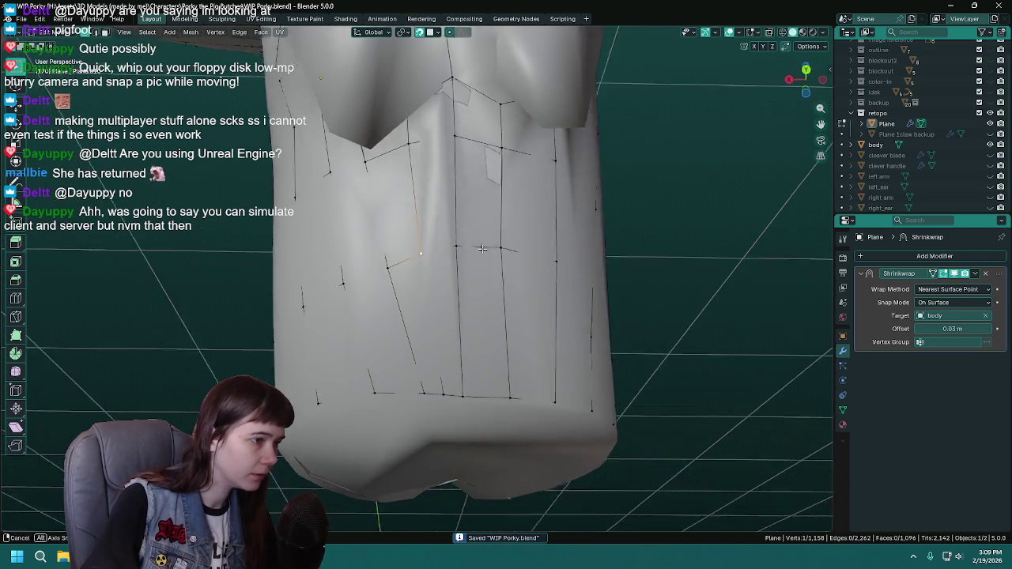
left_click_drag(496, 305, 442, 263)
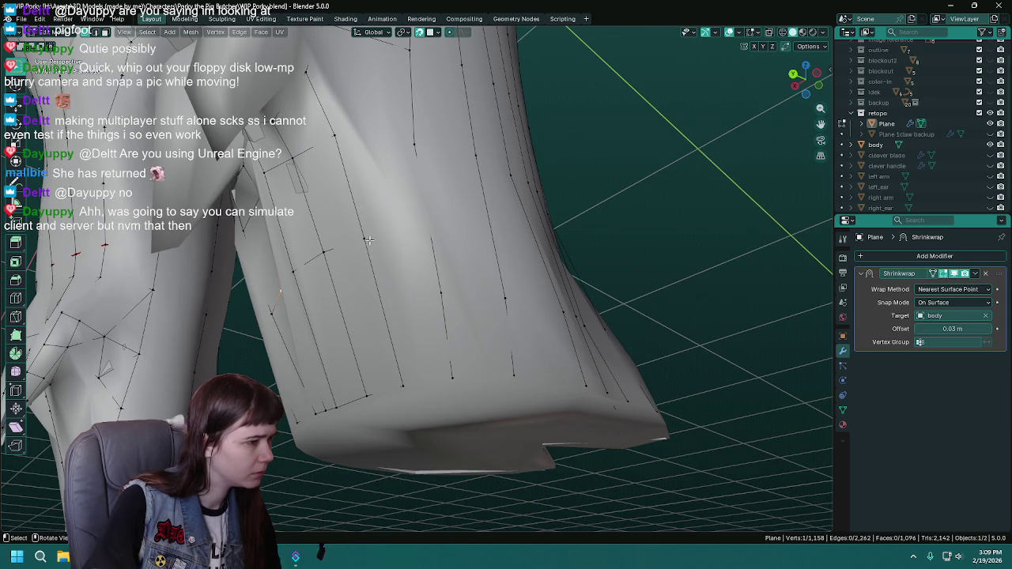
left_click(368, 239)
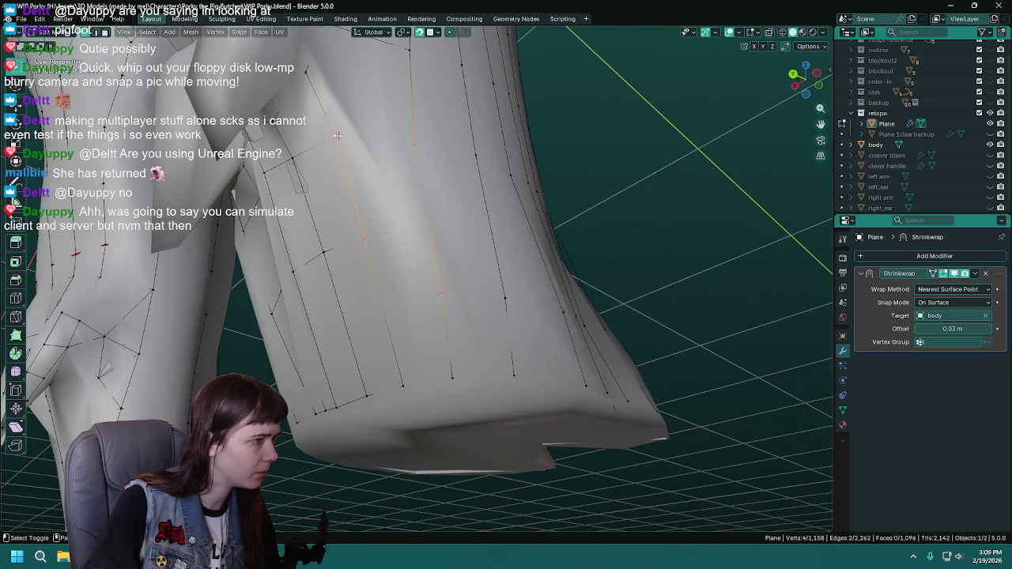
key("f")
left_click_drag(337, 135, 396, 142)
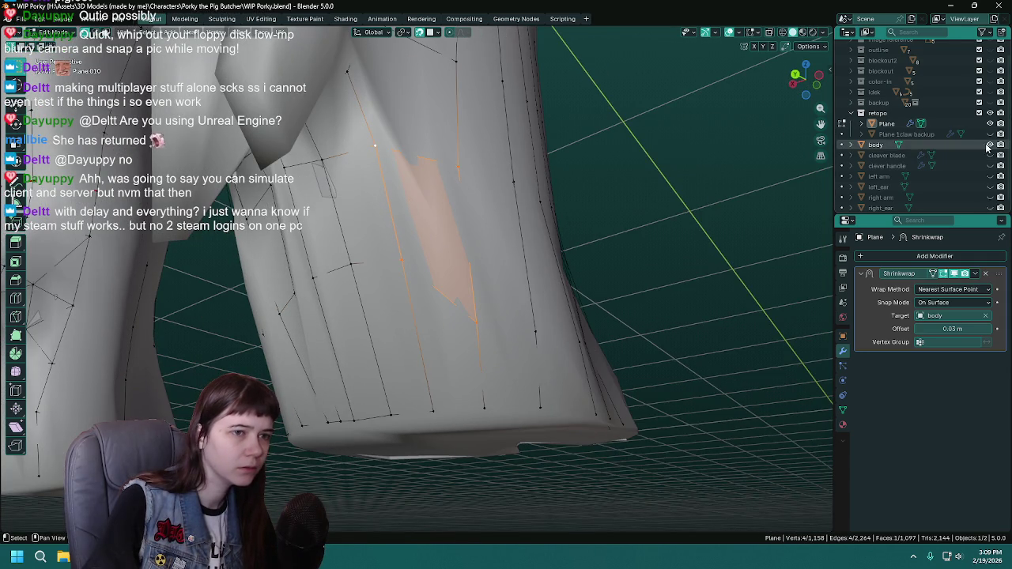
left_click(990, 145)
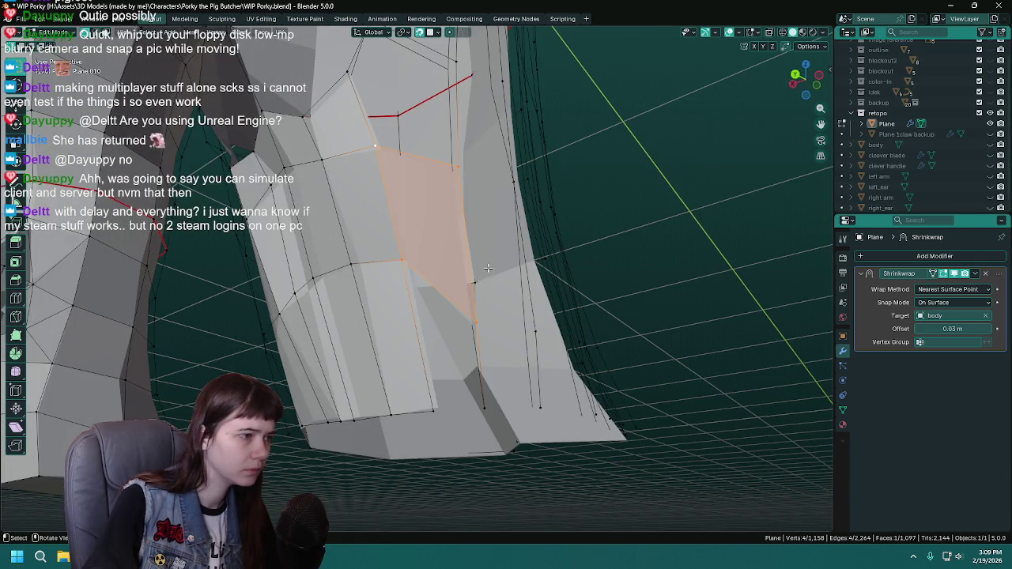
left_click_drag(488, 269, 537, 277)
left_click(964, 275)
left_click_drag(412, 292, 577, 348)
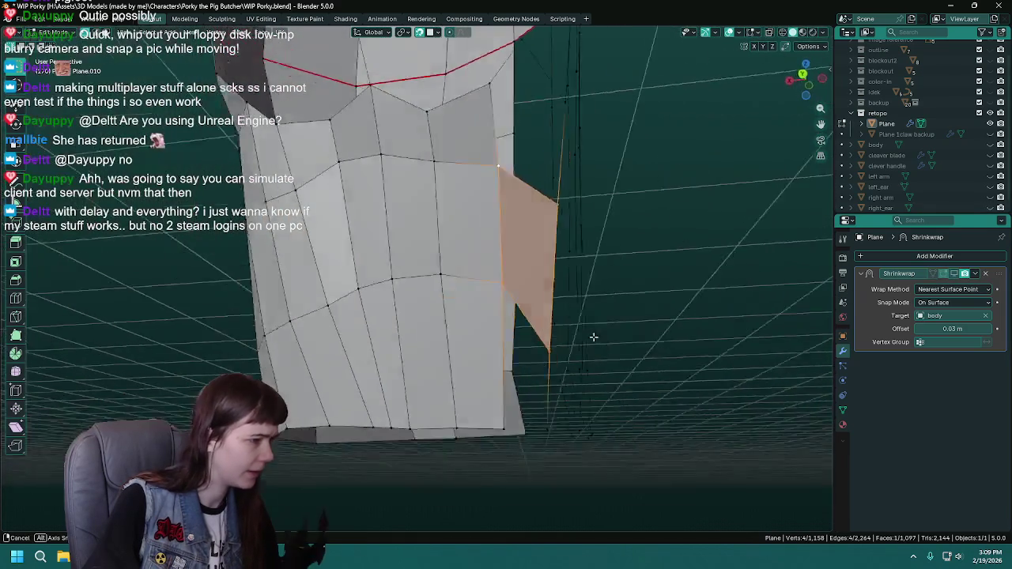
scroll("down", 3)
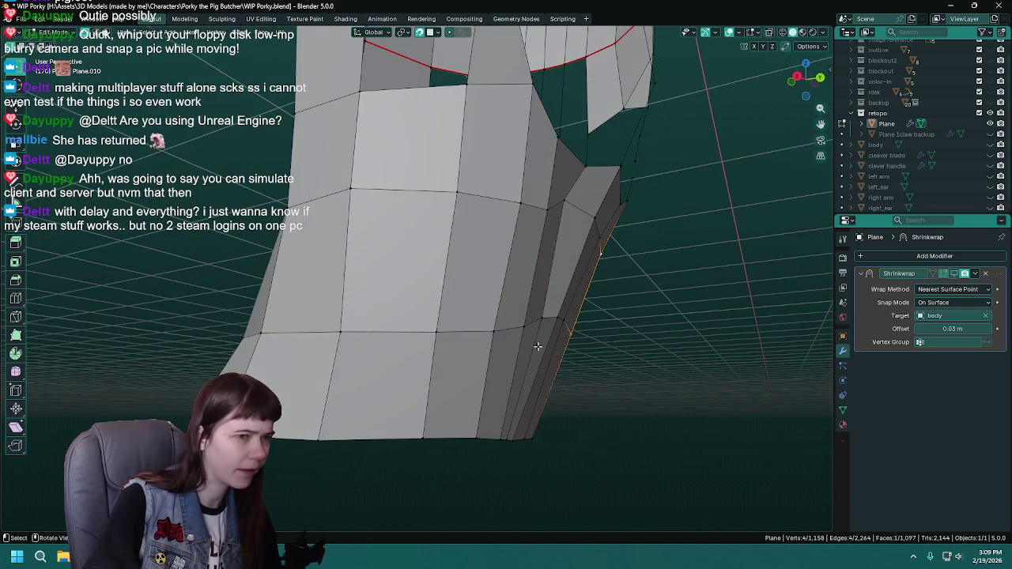
left_click(990, 145)
key("ctrl+s")
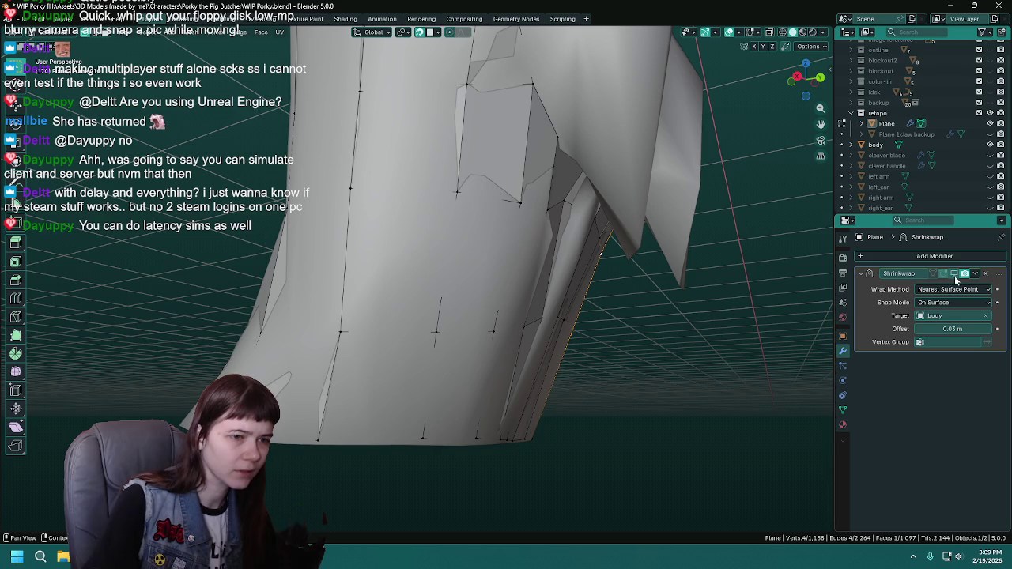
left_click_drag(545, 300, 515, 285)
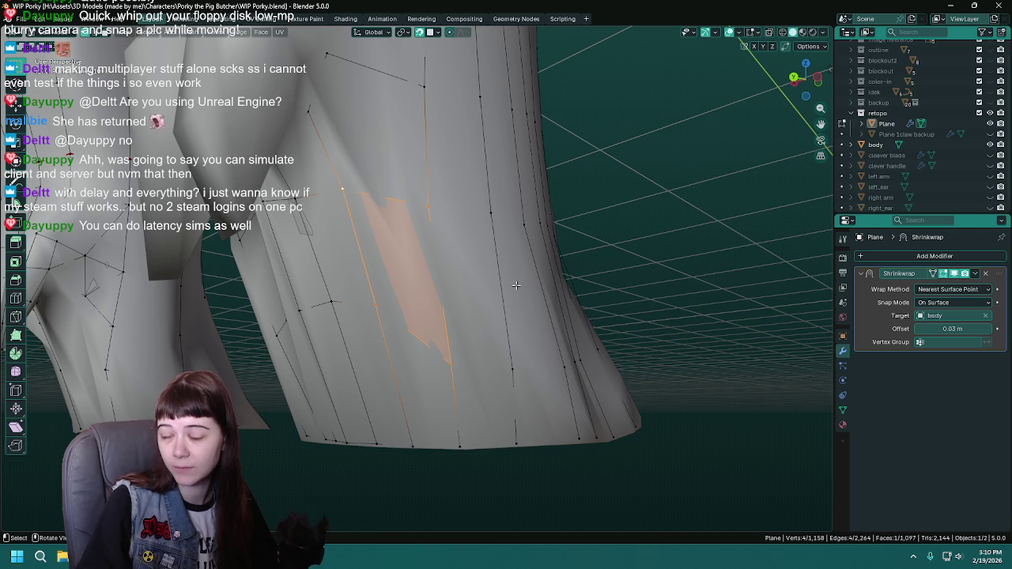
key("ctrl+s")
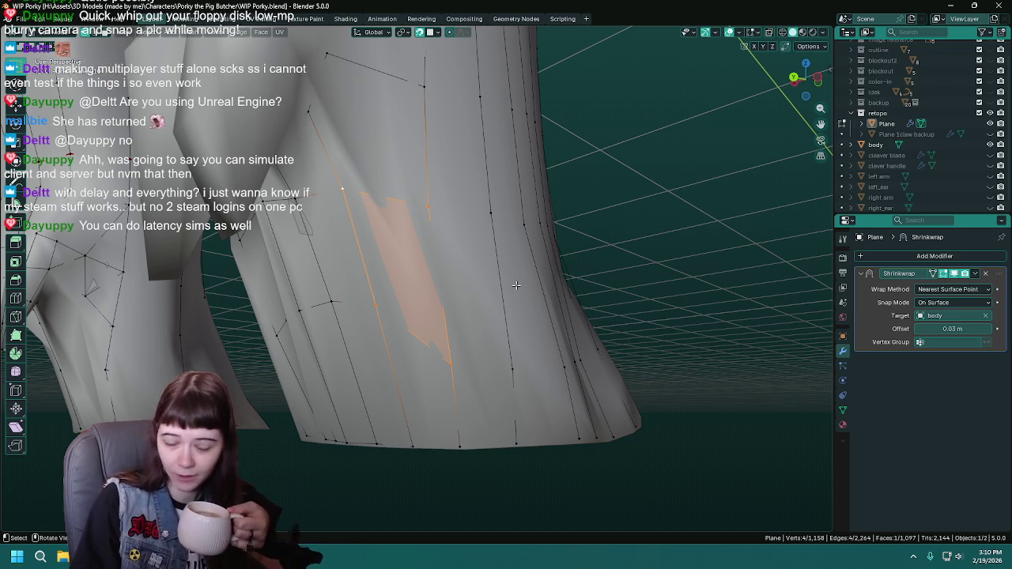
left_click_drag(516, 285, 512, 288)
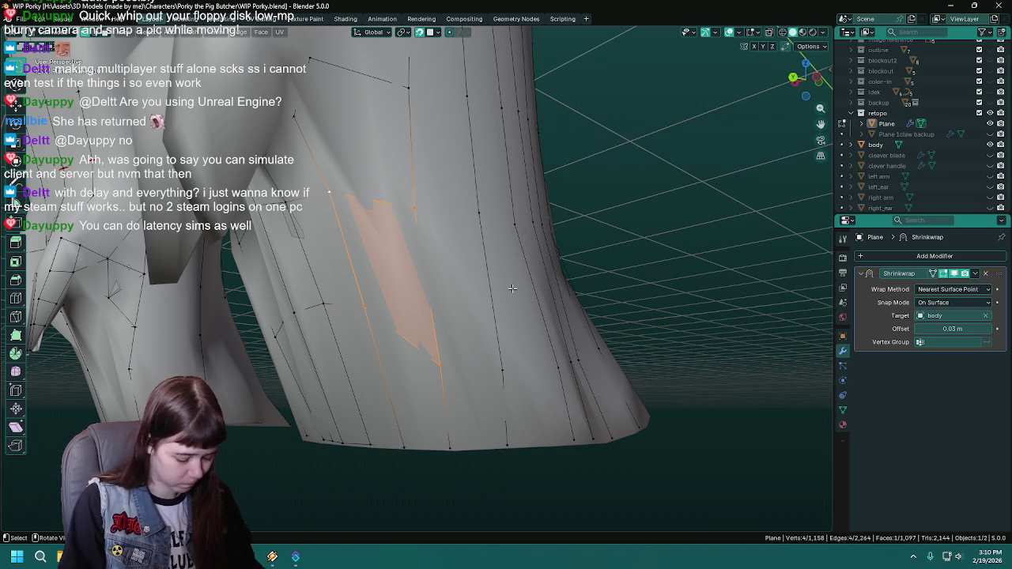
Save and select vertices across the front of the hips to outline a quad.
key("ctrl+s")
left_click_drag(512, 289, 473, 198)
left_click(522, 242)
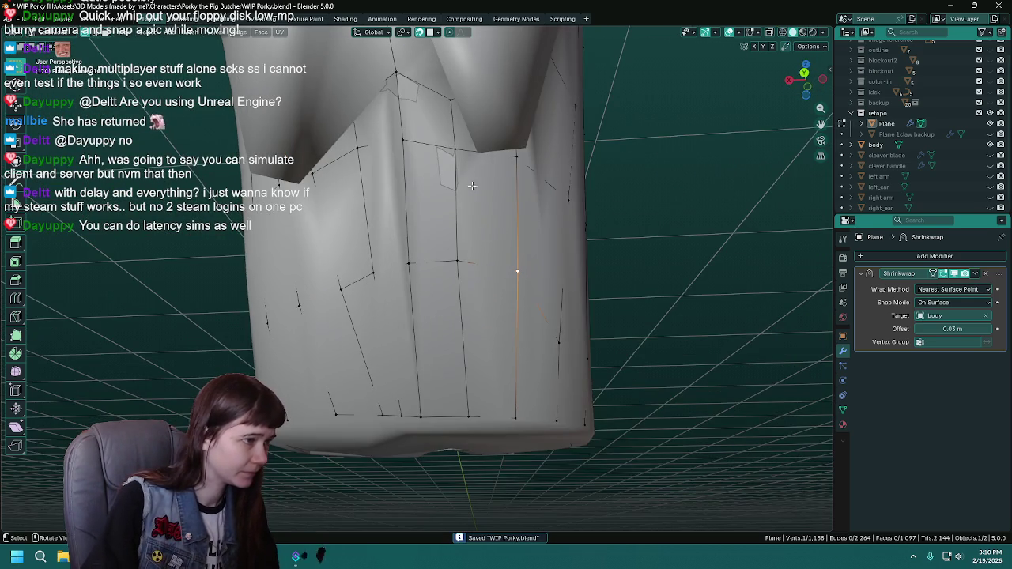
left_click(474, 153)
left_click_drag(474, 153, 447, 222)
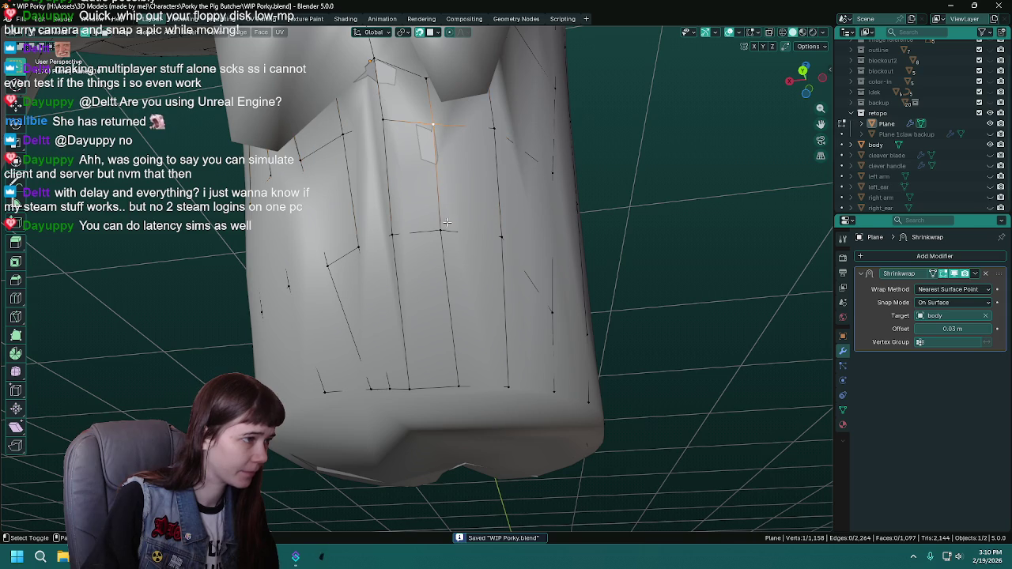
left_click(492, 130)
left_click_drag(493, 135, 522, 158)
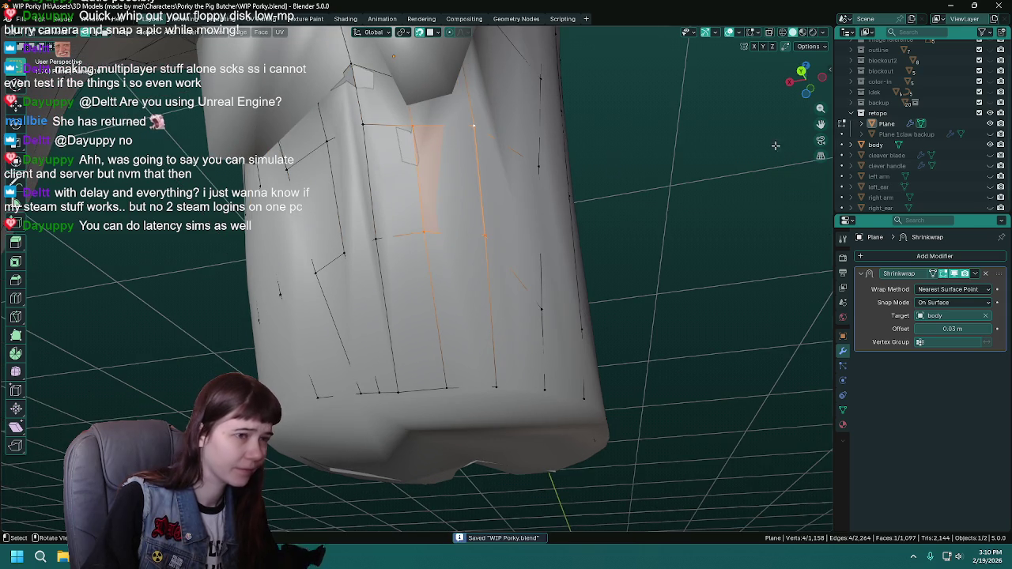
Toggle the body mesh's visibility to inspect the crotch gap and select a vertex there.
left_click(991, 145)
left_click(991, 145)
left_click_drag(474, 237, 490, 237)
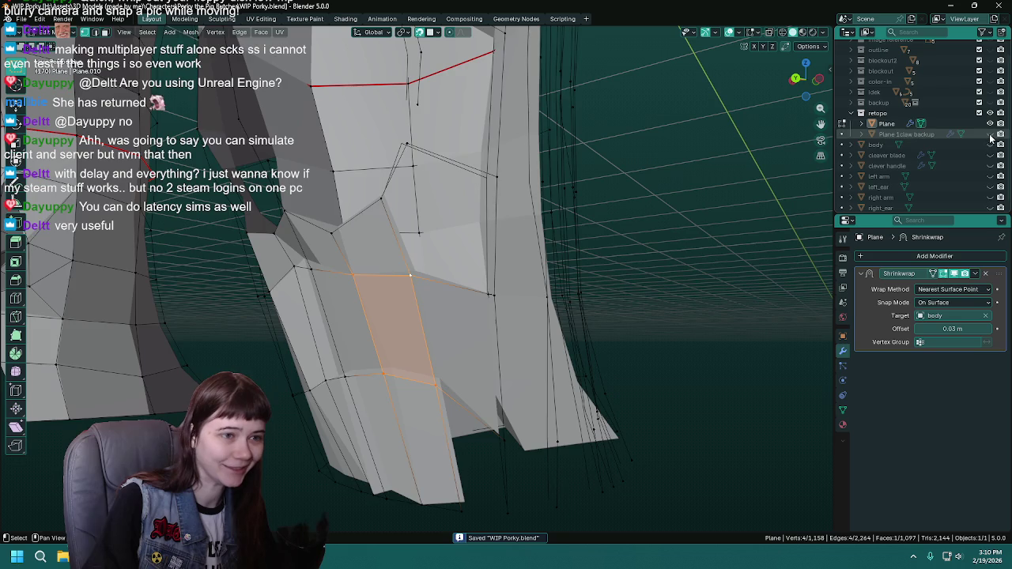
left_click(990, 144)
left_click_drag(538, 237, 552, 259)
left_click(397, 124)
left_click_drag(397, 190, 443, 153)
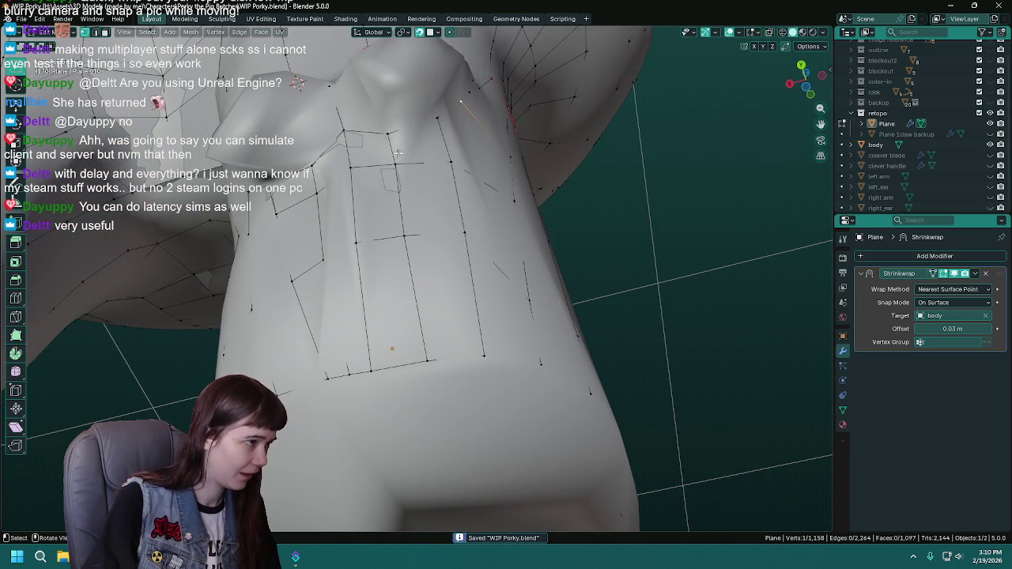
left_click_drag(390, 135, 427, 340)
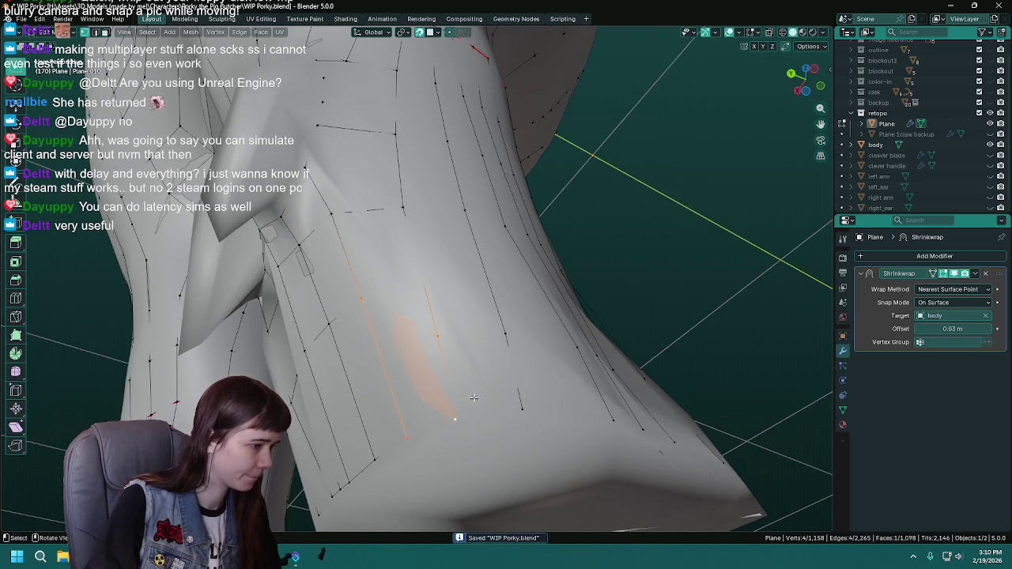
left_click_drag(471, 400, 466, 360)
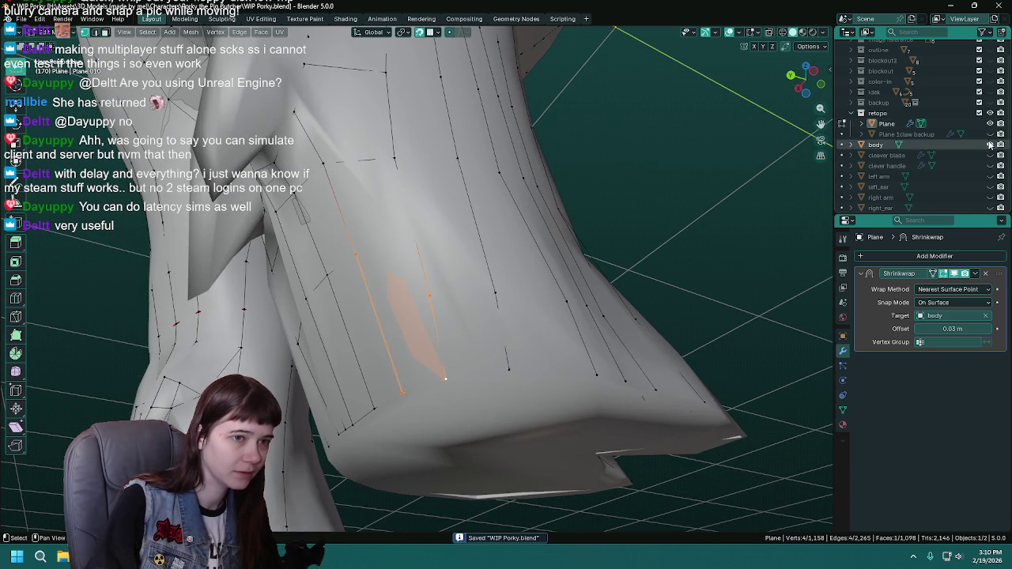
Hide the body mesh and fill the first face across the inner-leg gap.
left_click(990, 145)
left_click_drag(711, 332, 431, 340)
left_click_drag(431, 340, 528, 439)
key("ctrl+z")
left_click_drag(528, 439, 474, 413)
left_click_drag(429, 356, 531, 447)
key("f")
Fill three more faces along the inner-leg gap.
left_click_drag(531, 447, 404, 367)
left_click_drag(467, 445, 468, 445)
key("f")
left_click_drag(445, 345, 509, 452)
key("f")
left_click_drag(501, 341, 589, 446)
key("f")
Fill a quad from four vertices at the crotch edge and save WIP Porky.blend.
left_click_drag(589, 447, 436, 362)
left_click(440, 354)
left_click(346, 346)
left_click(462, 472)
key("f")
left_click_drag(462, 472, 485, 332)
key("ctrl+s")
Fill two faces across the gap under the crotch.
left_click(485, 212)
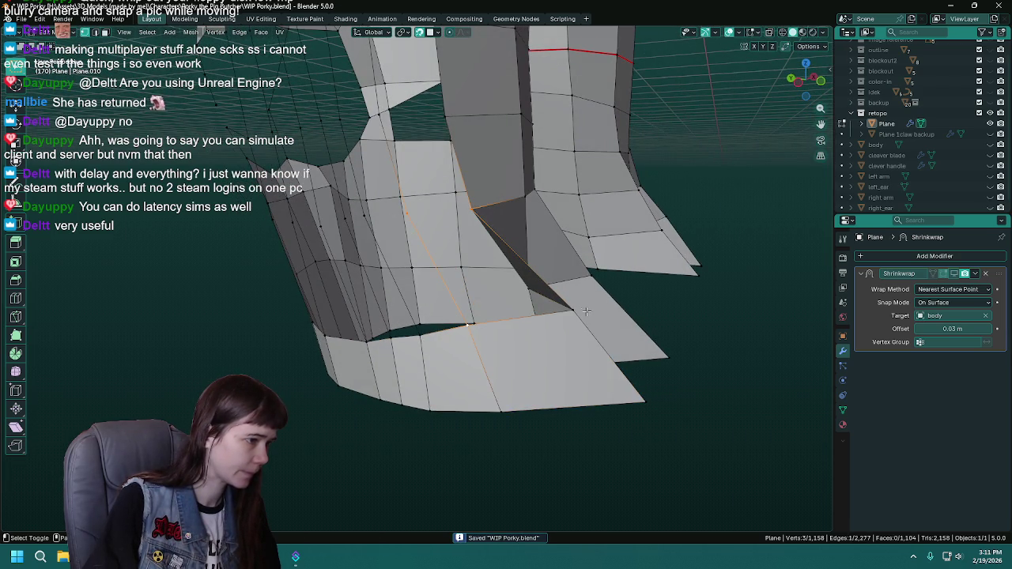
key("f")
left_click_drag(537, 358, 528, 342)
left_click(500, 212)
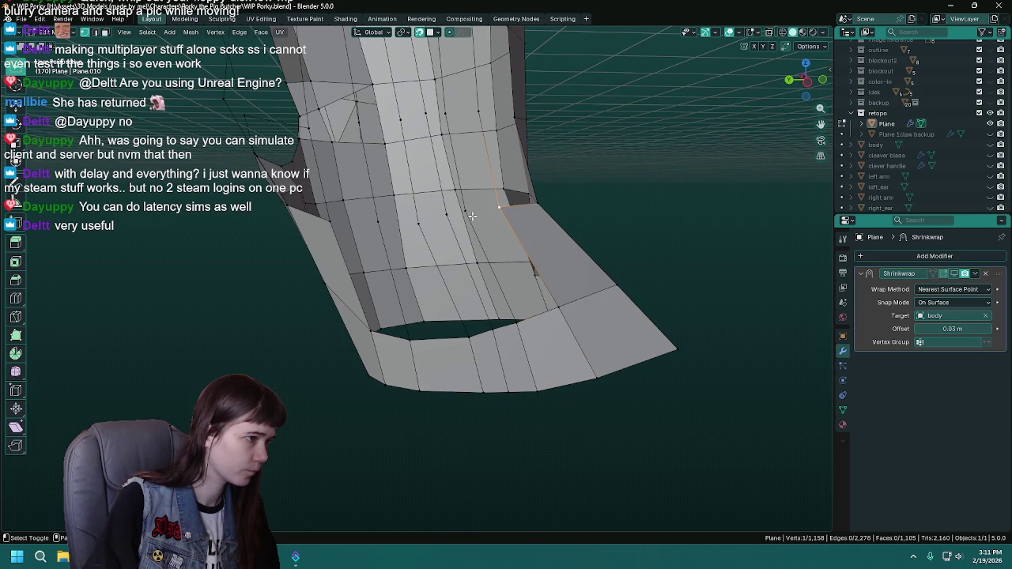
left_click_drag(490, 316, 500, 204)
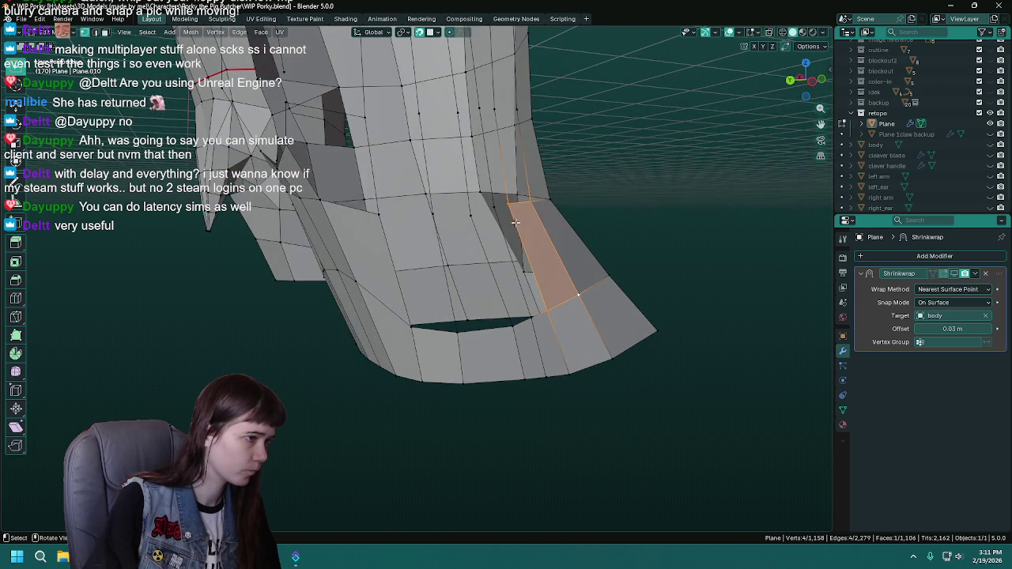
left_click(500, 204)
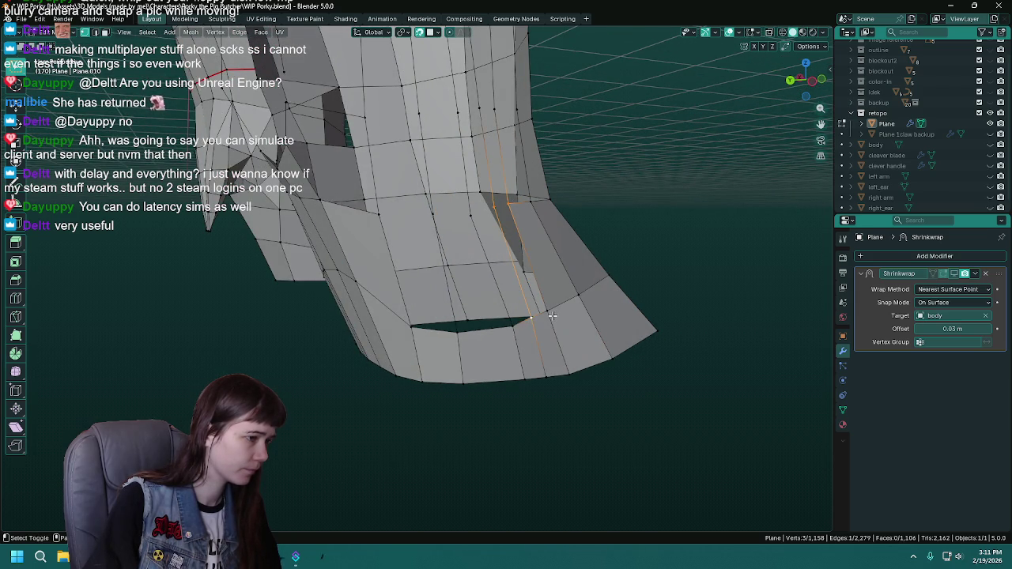
key("f")
Fill two more faces to close the remaining hole and save the file.
left_click(514, 326)
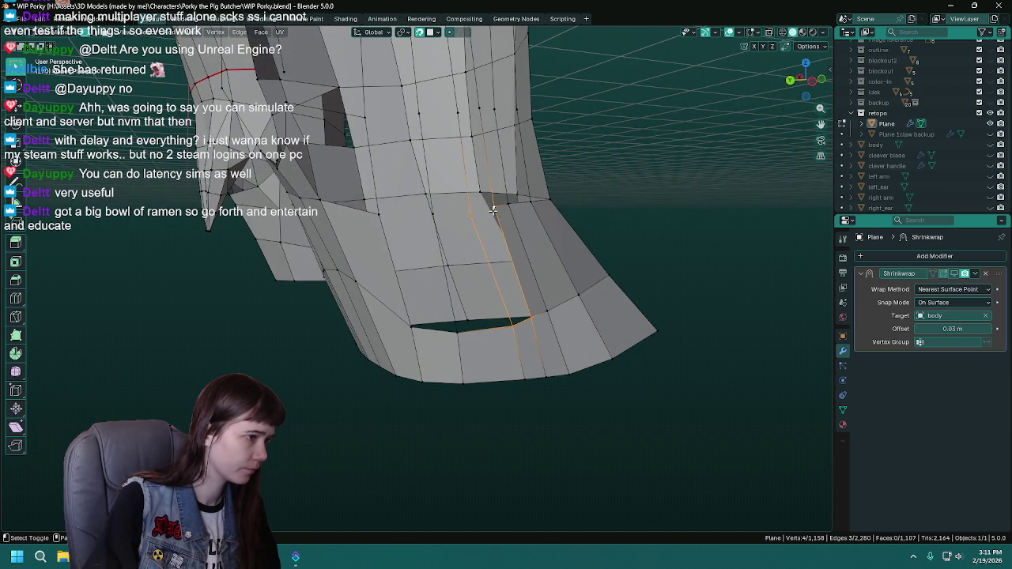
left_click(475, 213)
left_click(434, 217)
key("f")
left_click_drag(507, 331, 493, 233)
left_click(491, 222)
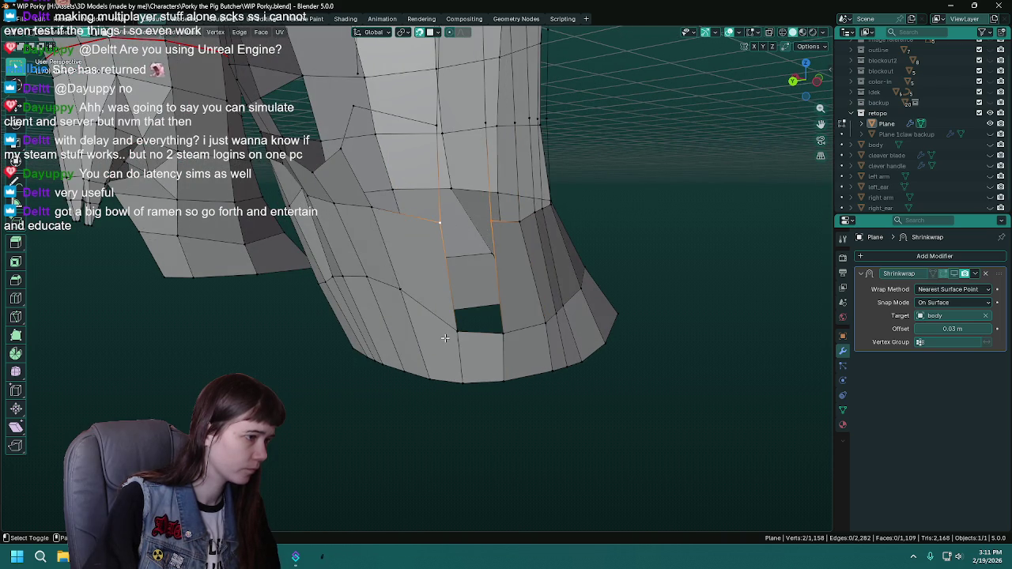
key("f")
left_click_drag(495, 339, 482, 274)
key("ctrl+s")
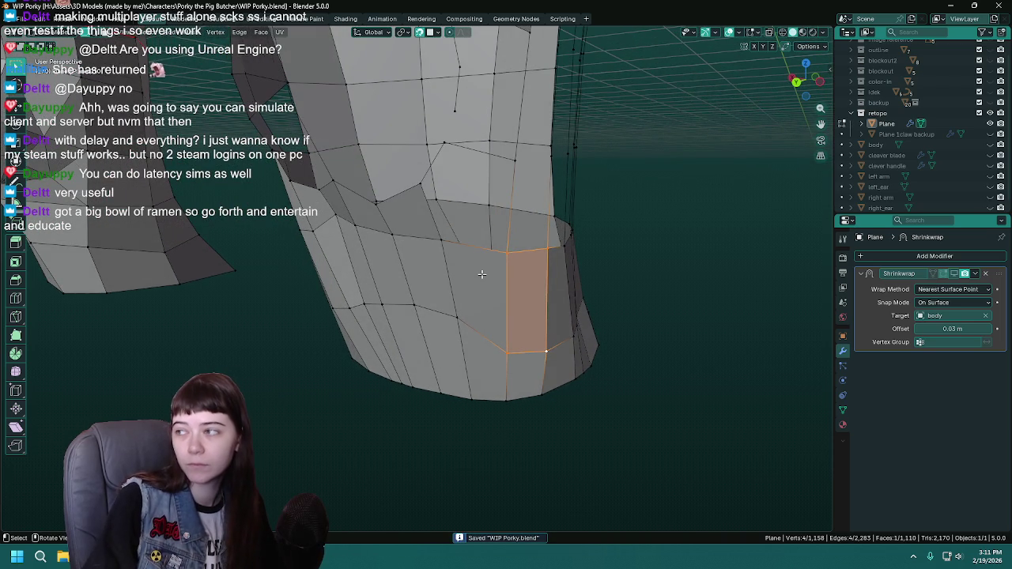
Select a vertex at the gap edge and look at the unfinished area below the hip seam.
left_click_drag(482, 275, 460, 231)
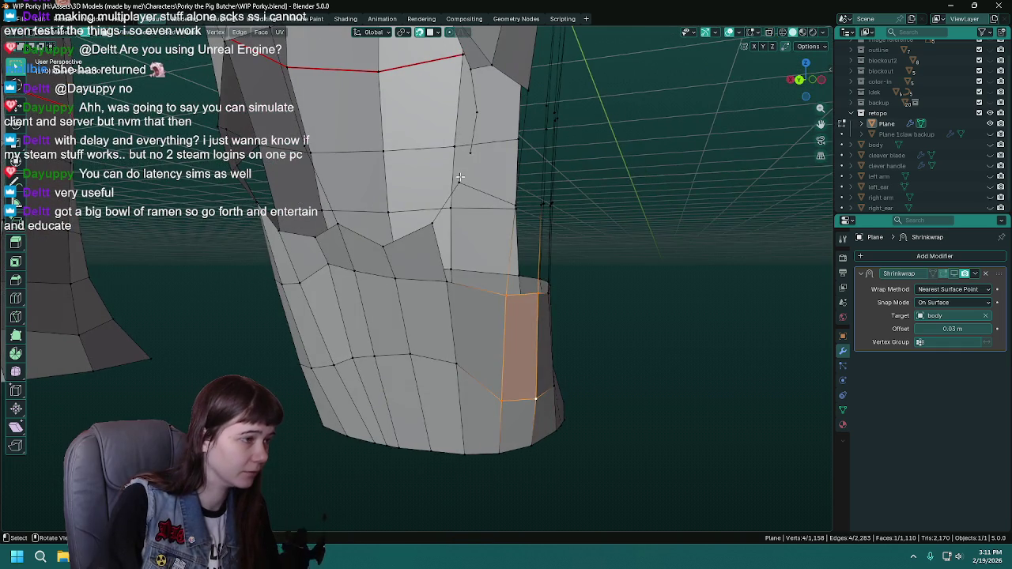
left_click(453, 187)
left_click_drag(453, 187, 362, 125)
left_click_drag(397, 153, 365, 243)
Fill six faces in the gaps below the hip seam and save.
key("f")
left_click(365, 243)
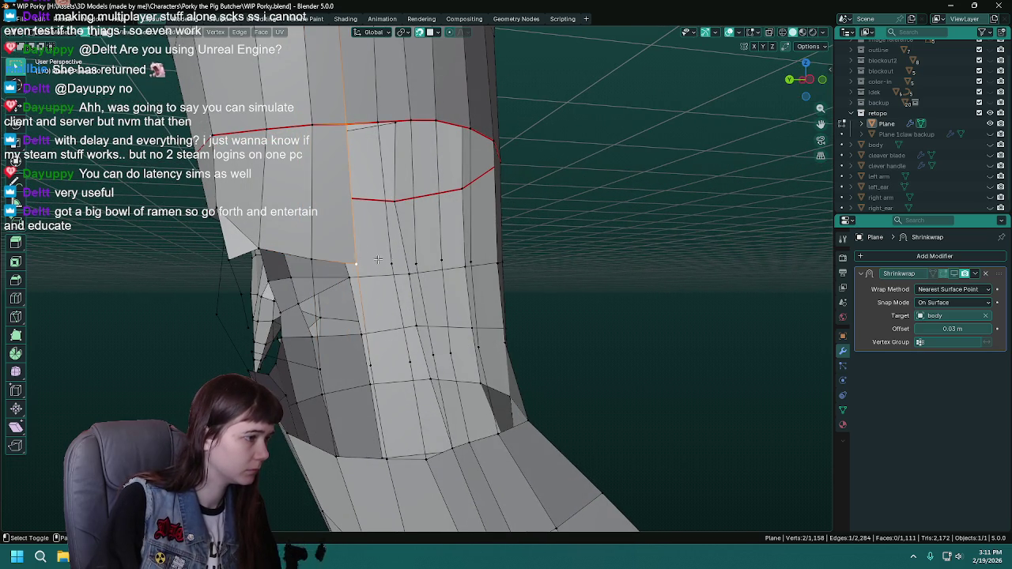
key("f")
left_click_drag(380, 145, 323, 200)
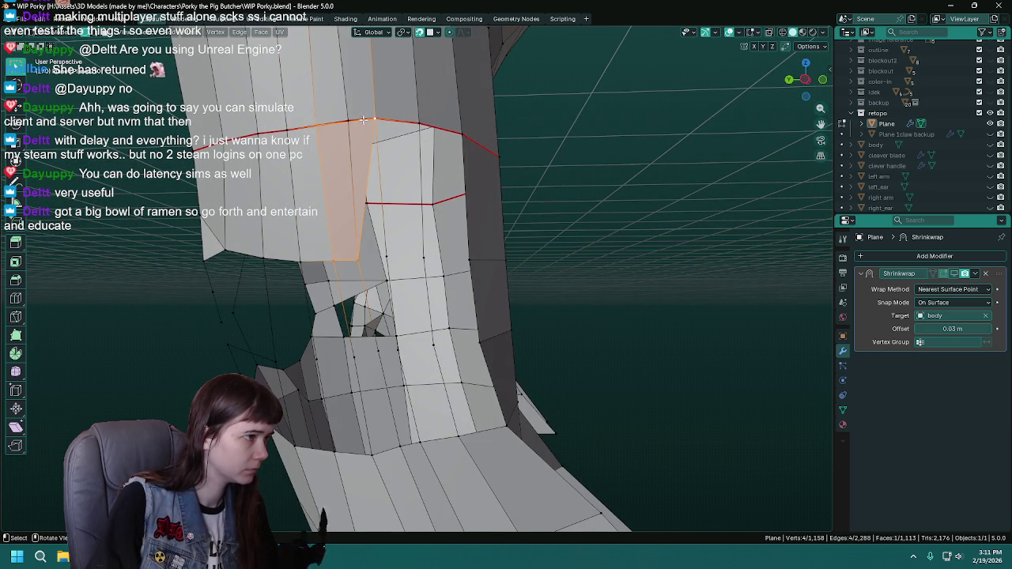
key("f")
left_click(348, 261)
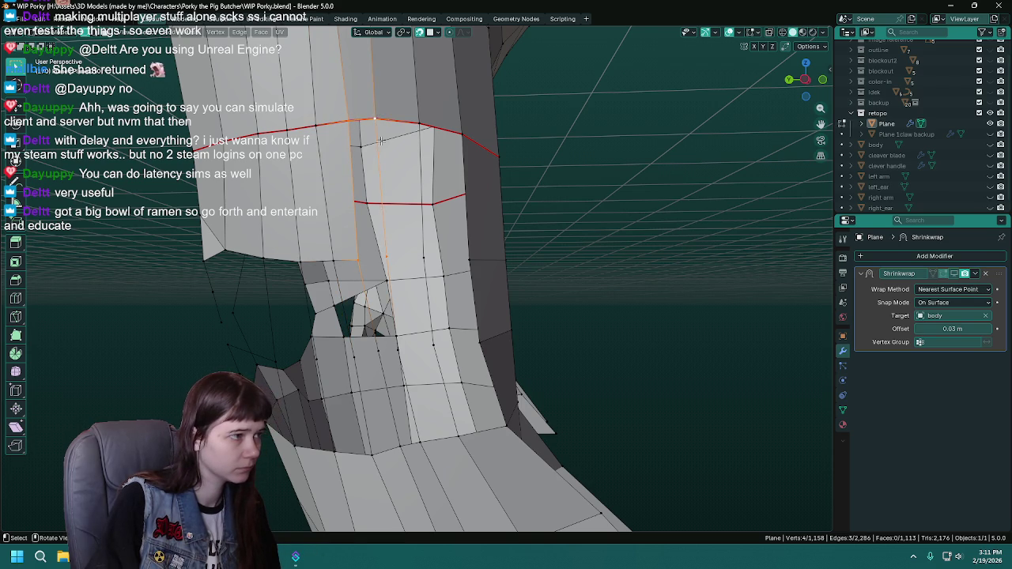
left_click_drag(377, 133, 341, 238)
key("f")
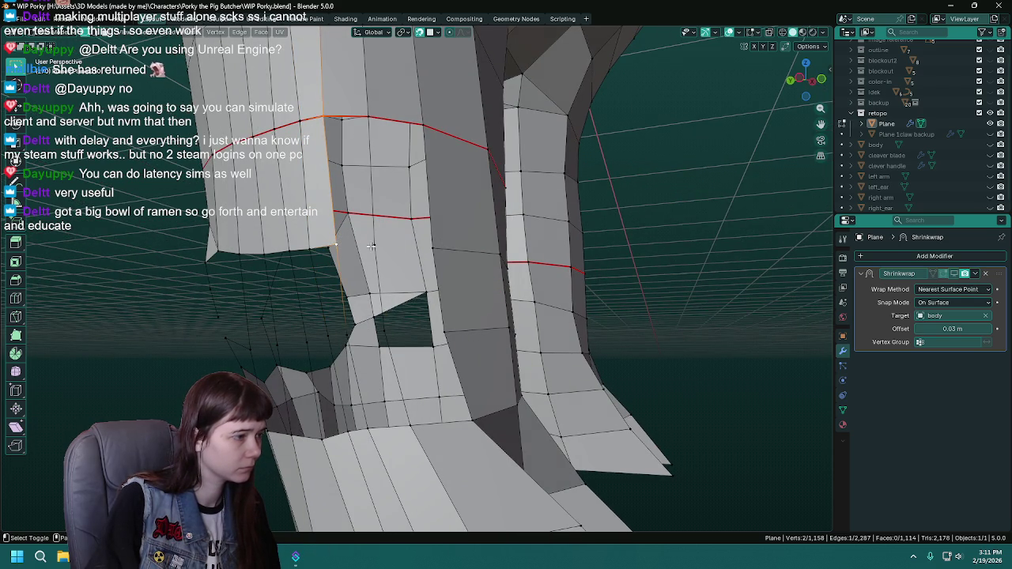
key("f")
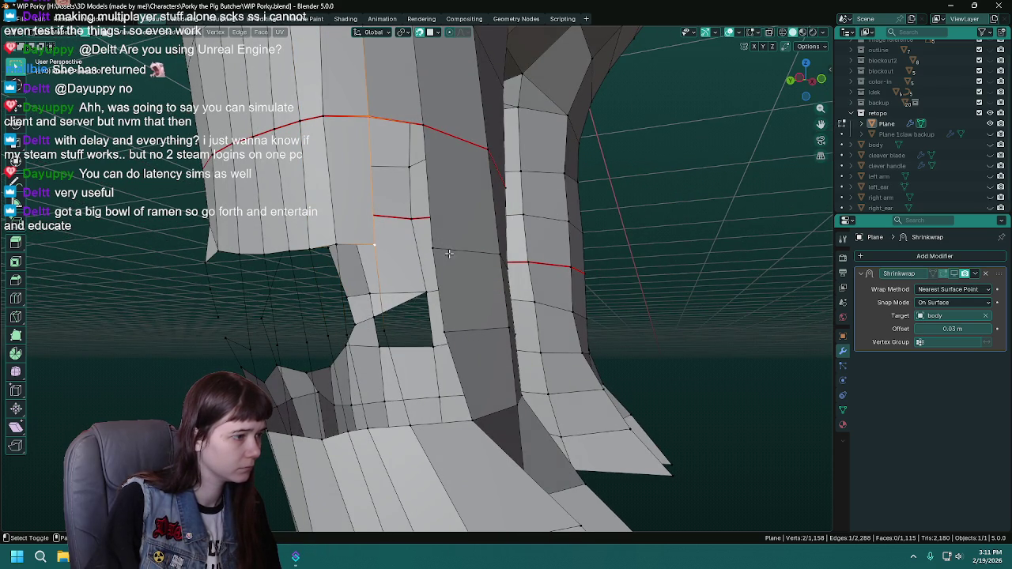
key("f")
left_click_drag(477, 228, 423, 258)
key("ctrl+s")
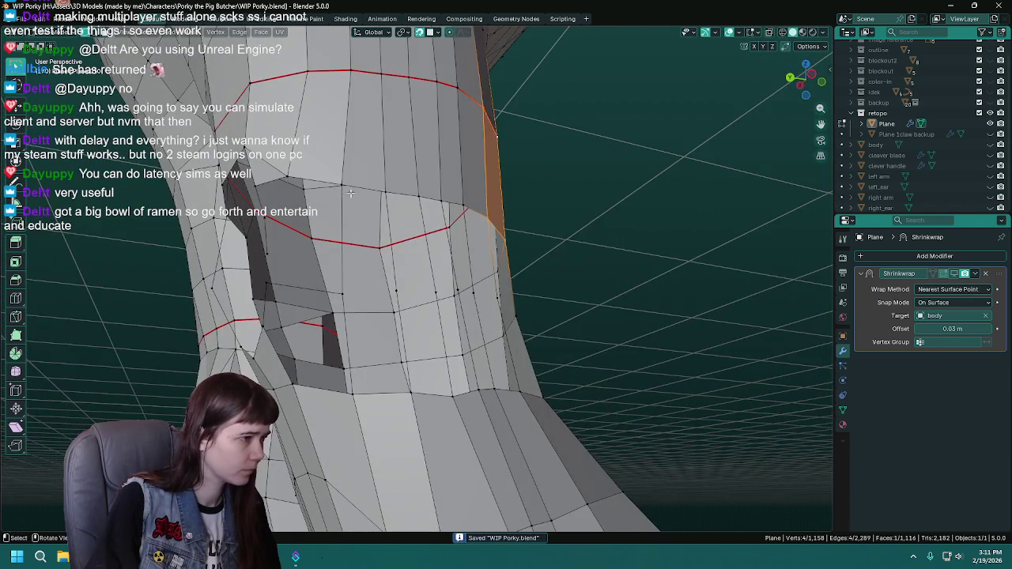
Fill five more quads across the upper-leg gap and save.
left_click(348, 193)
left_click(393, 188)
key("f")
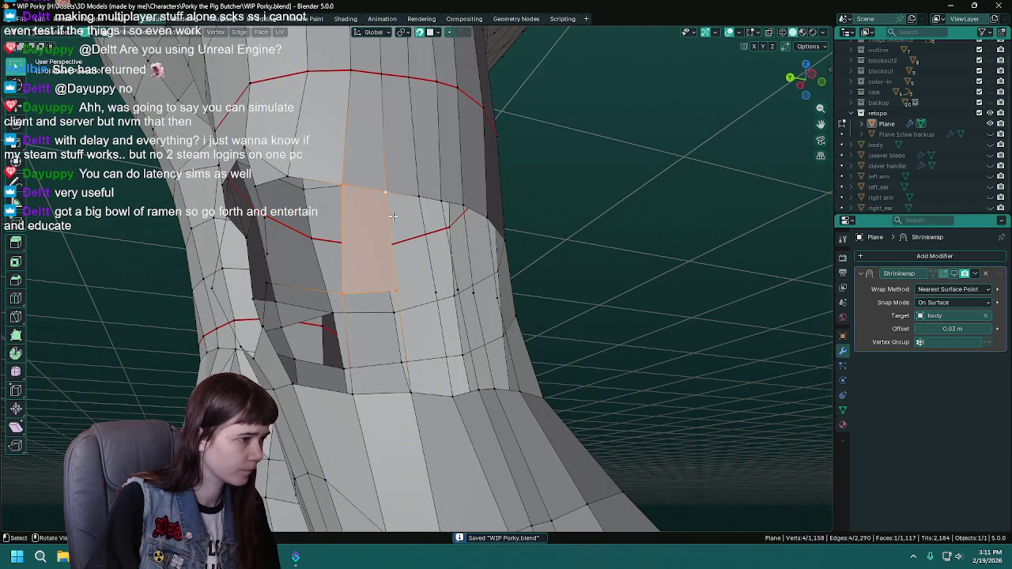
left_click_drag(393, 187, 348, 190)
left_click_drag(401, 296, 370, 302)
key("f")
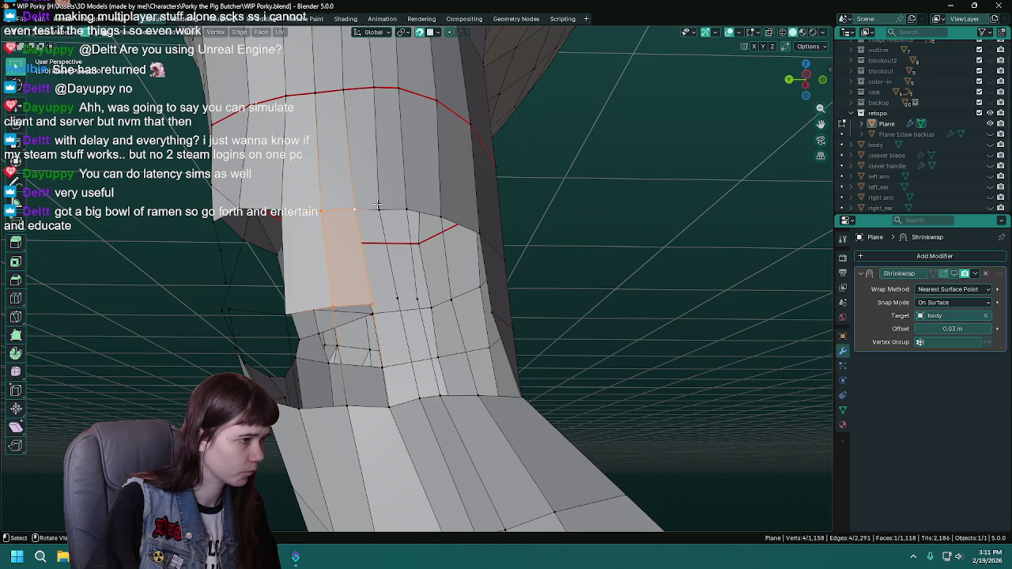
left_click(403, 208)
key("f")
left_click_drag(381, 222, 398, 234)
key("f")
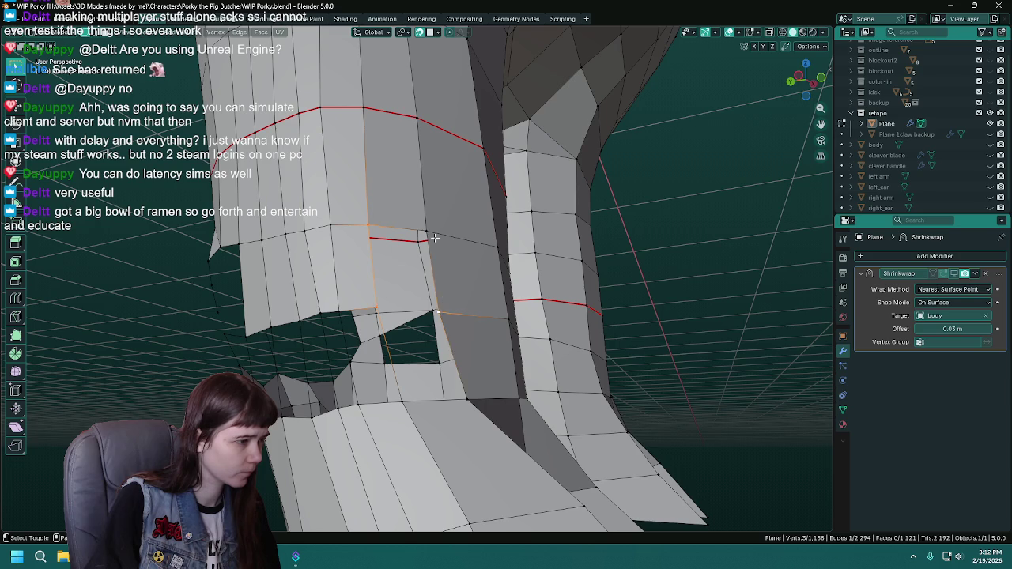
key("f")
key("ctrl+s")
Fill one more quad at the next gap, inspect the underside of the leg, and save.
left_click_drag(442, 268, 379, 261)
left_click(383, 272)
key("f")
left_click_drag(441, 291, 375, 287)
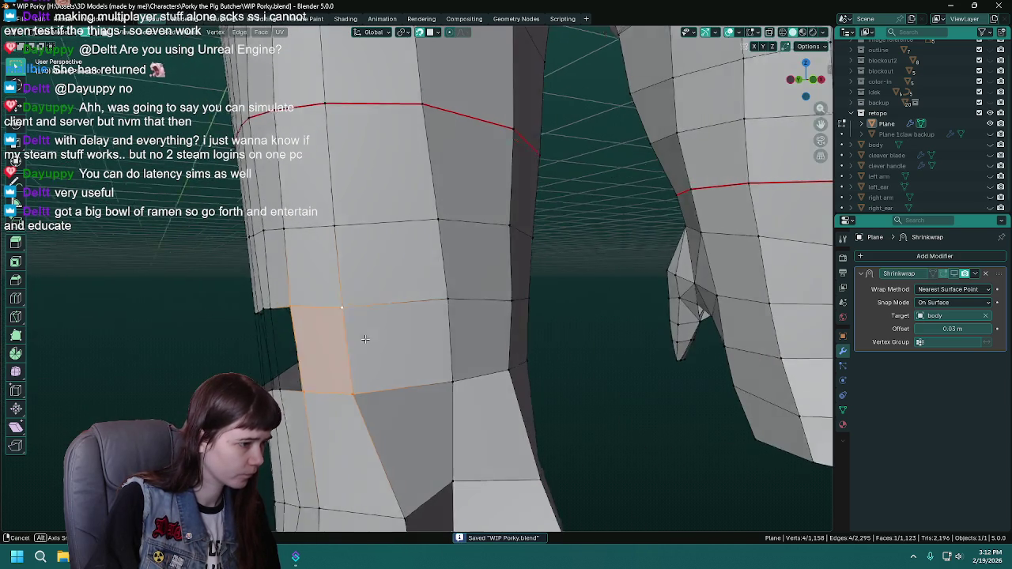
scroll("down", 3)
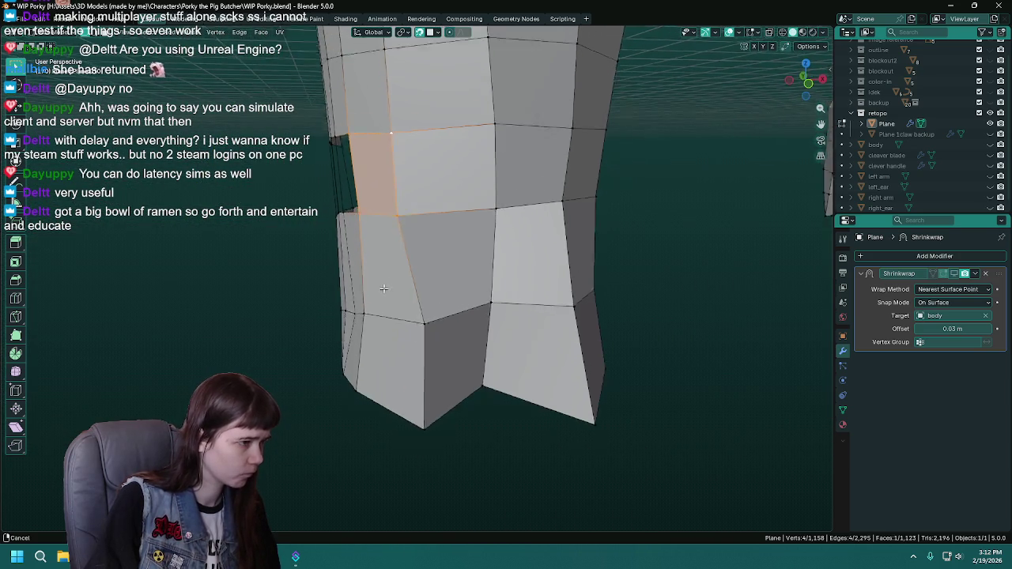
left_click_drag(376, 287, 525, 307)
key("ctrl+s")
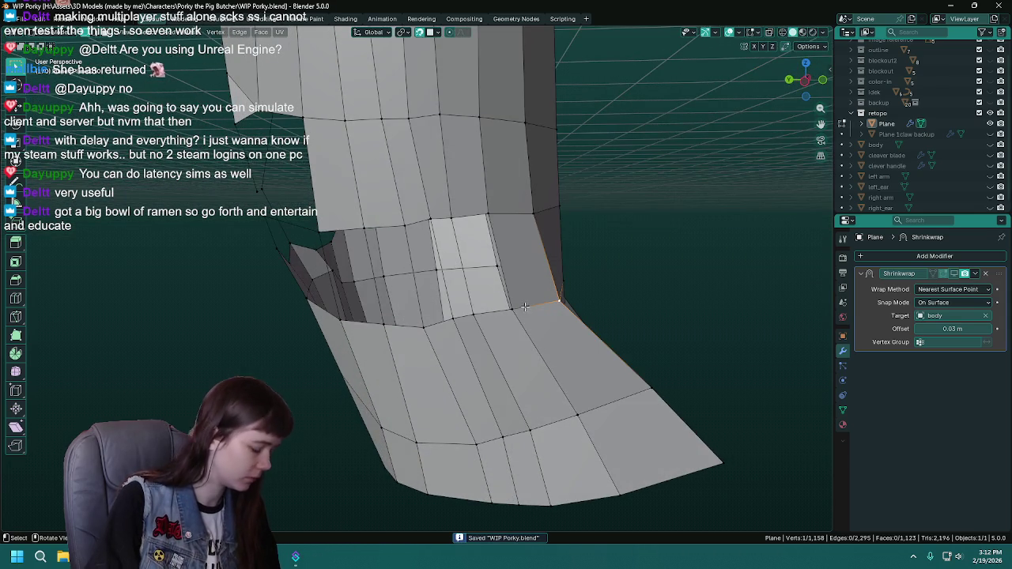
Fill four consecutive faces along the gap under the leg.
left_click(463, 214)
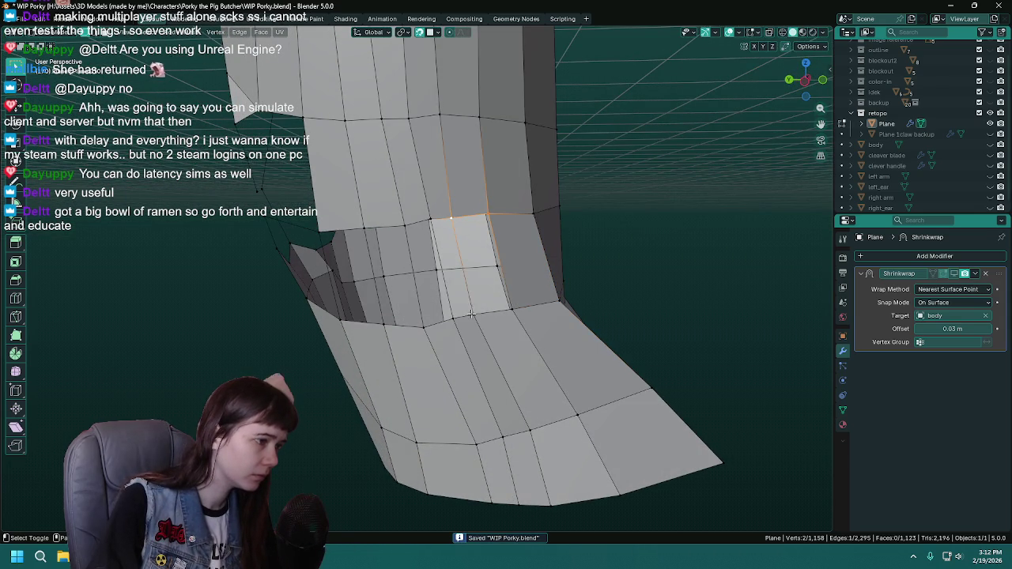
key("f")
left_click_drag(507, 310, 452, 212)
left_click(451, 212)
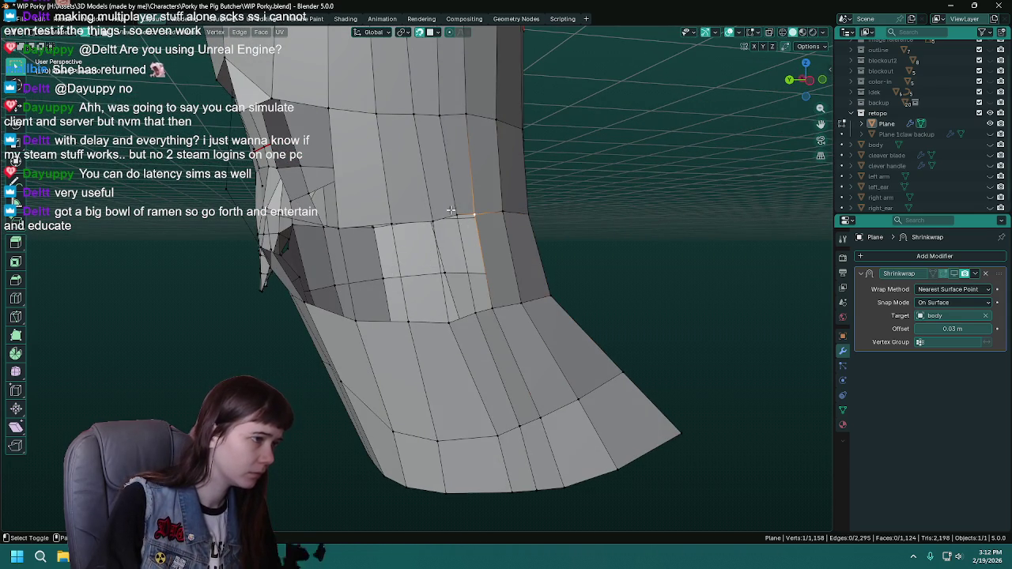
key("f")
left_click(478, 314)
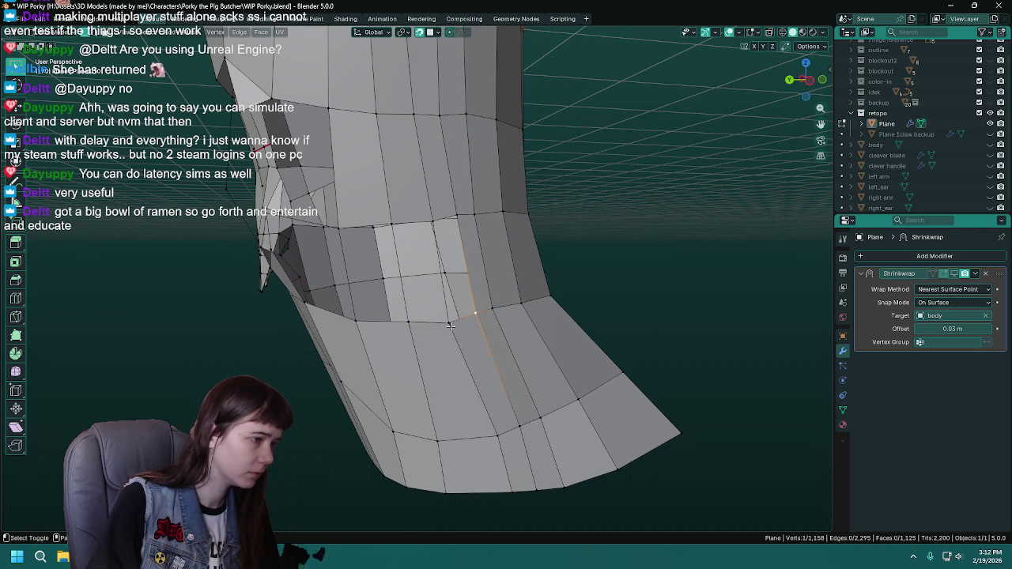
key("f")
left_click(431, 223)
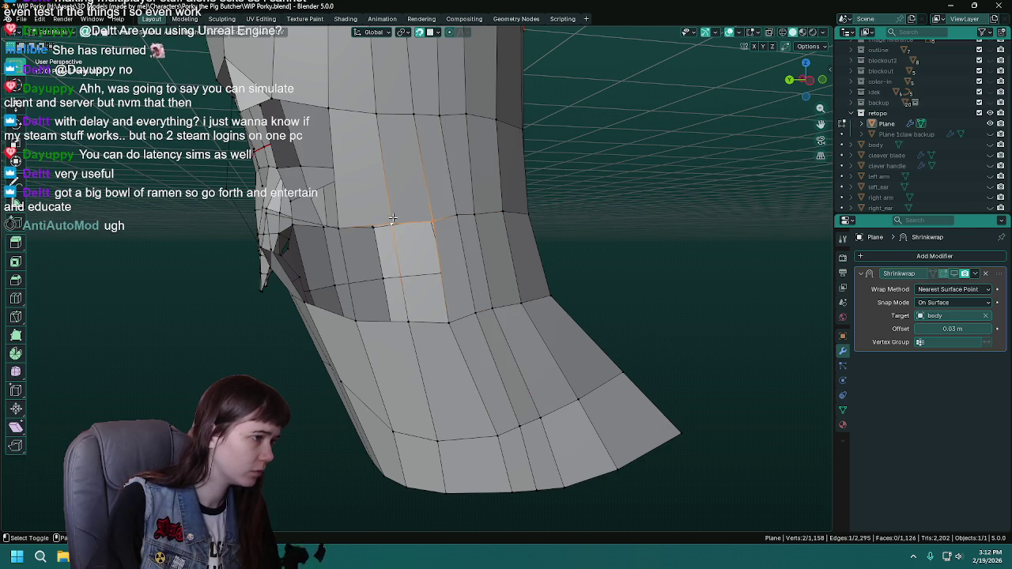
key("f")
Fill a face in the crotch gap and save.
left_click_drag(412, 324, 433, 214)
left_click(433, 214)
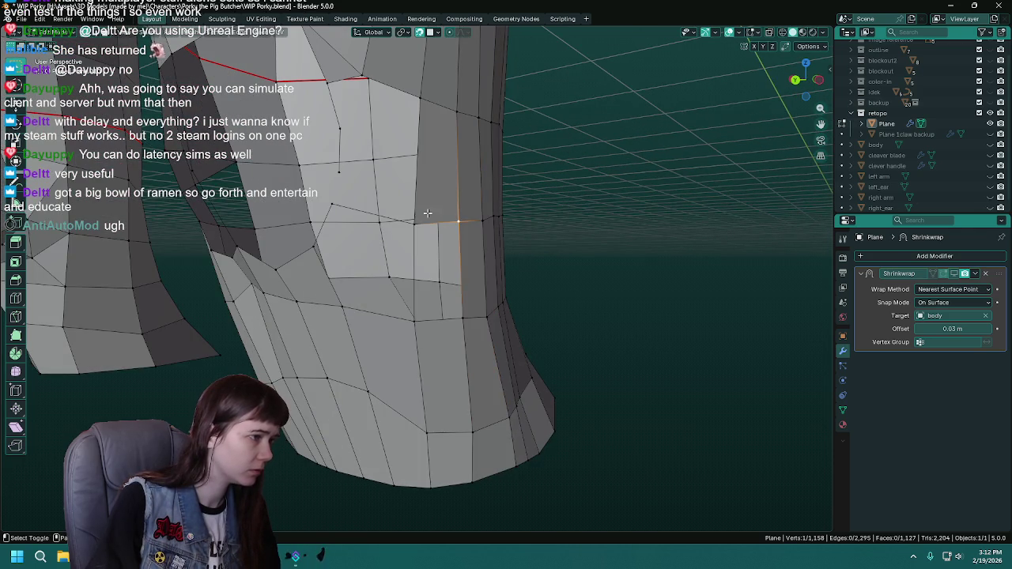
key("f")
left_click_drag(466, 321, 382, 254)
key("ctrl+s")
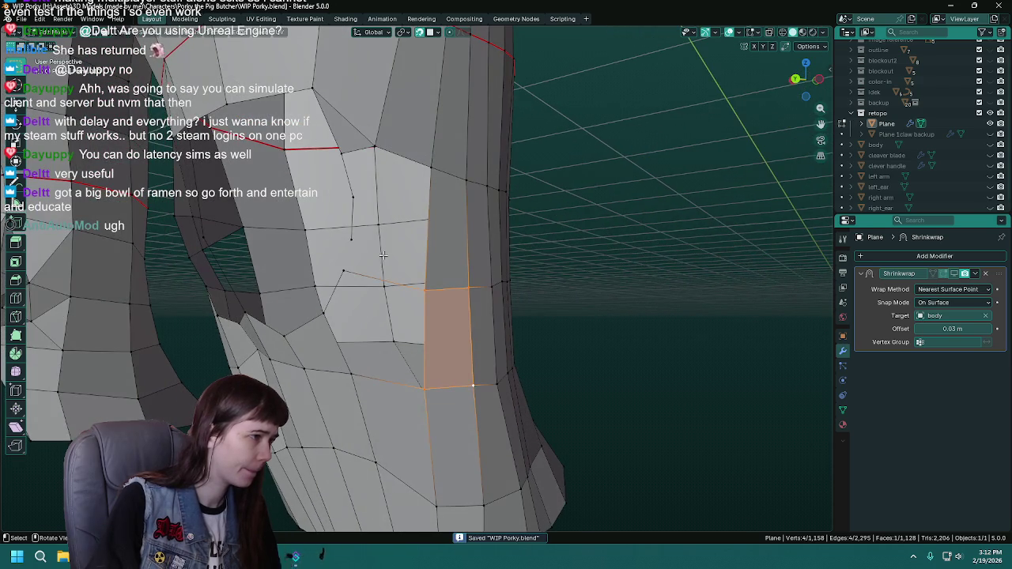
Close the last hole with a quad face from above and save.
left_click_drag(319, 155, 447, 230)
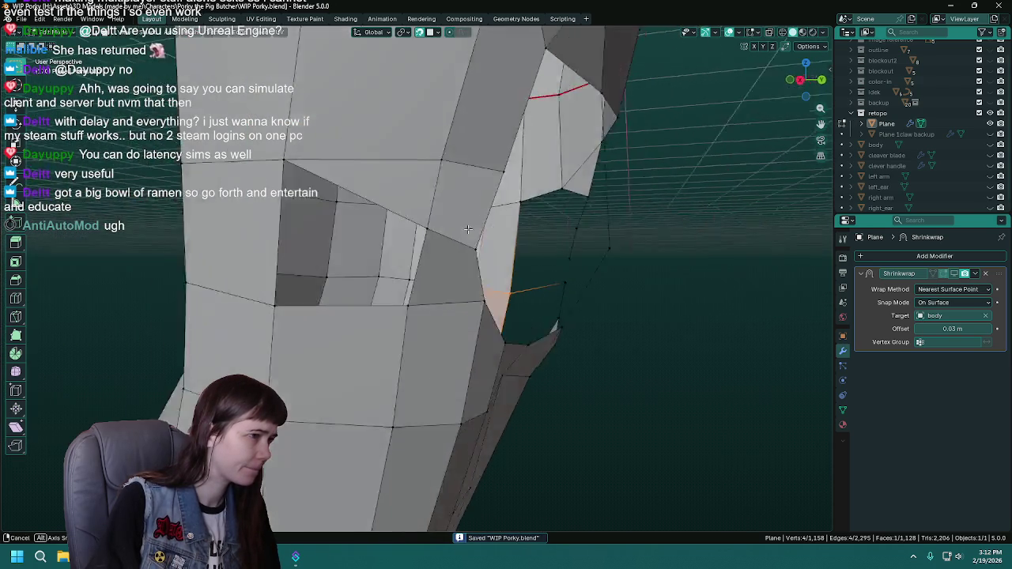
scroll("down", 3)
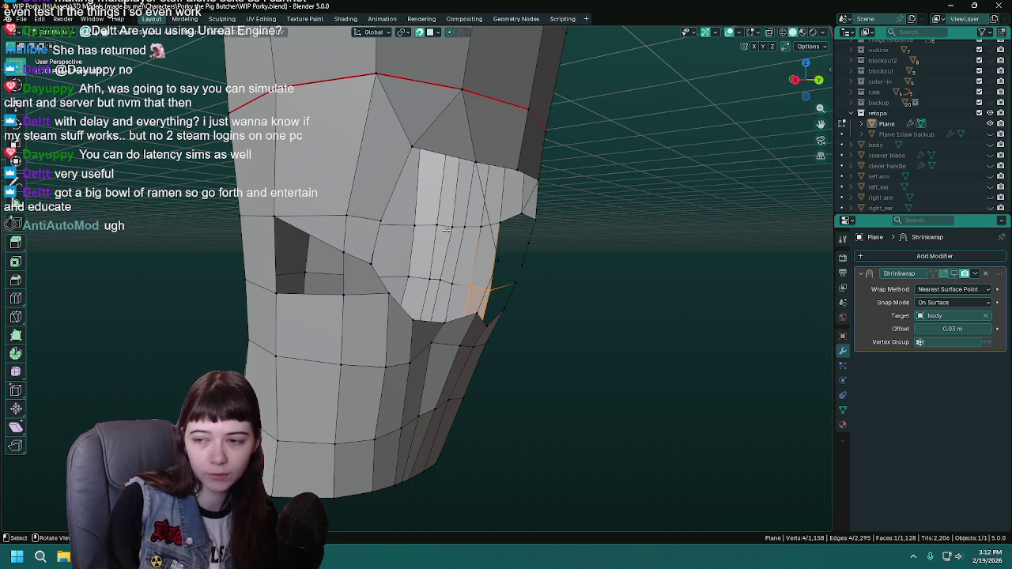
left_click_drag(378, 218, 397, 218)
left_click(332, 212)
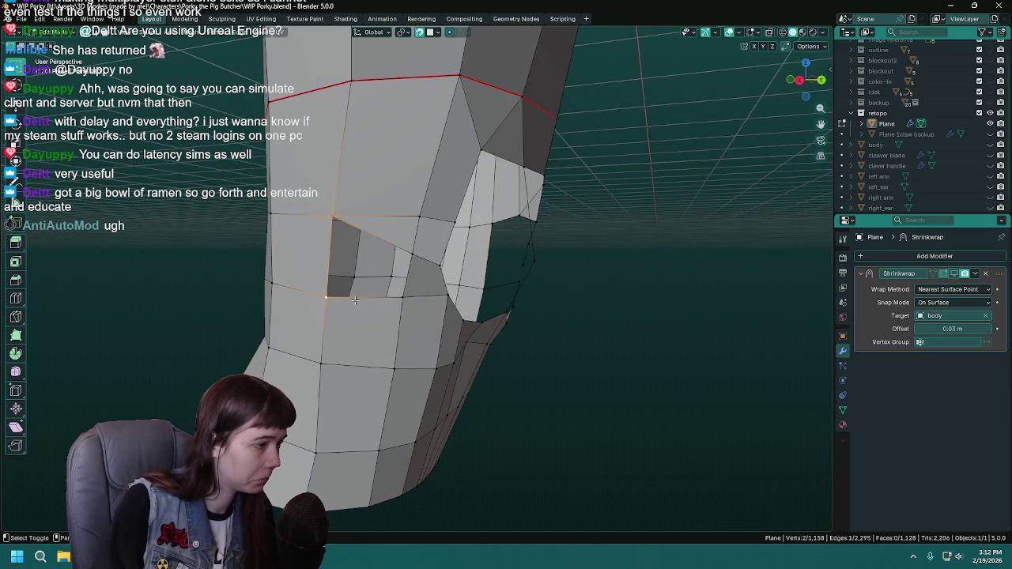
left_click(425, 254)
key("f")
left_click_drag(425, 254, 411, 277)
key("ctrl+s")
Preview the retopo shape outside Edit Mode, then show the body mesh over it and save.
key("Tab")
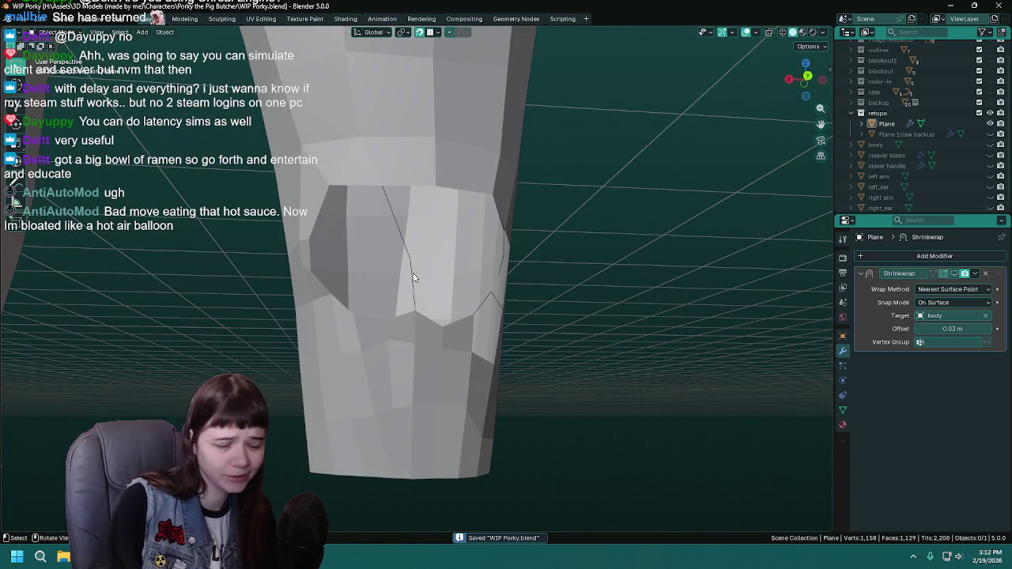
key("Tab")
left_click_drag(412, 277, 437, 276)
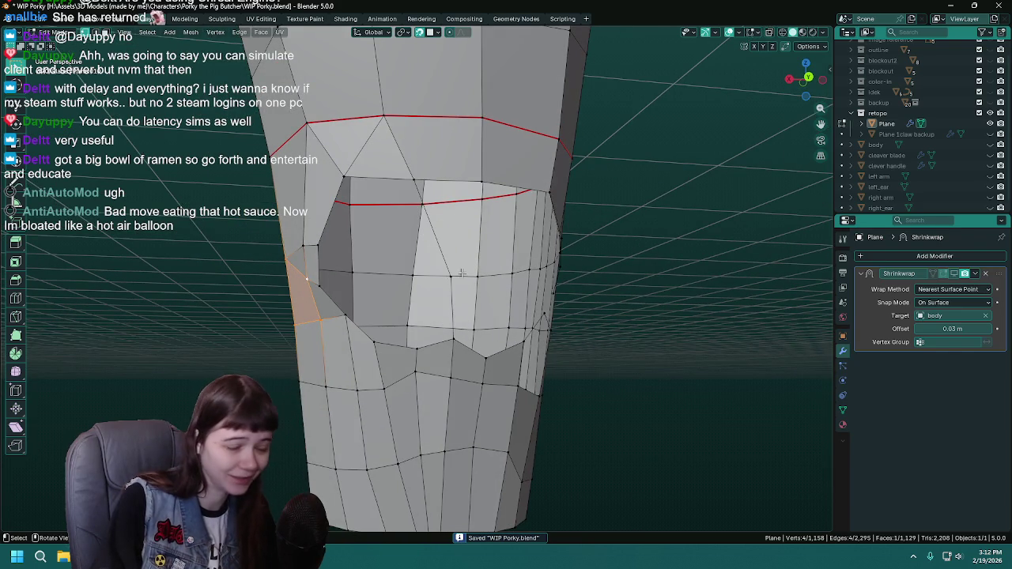
left_click(992, 144)
left_click_drag(431, 238, 449, 237)
key("ctrl+s")
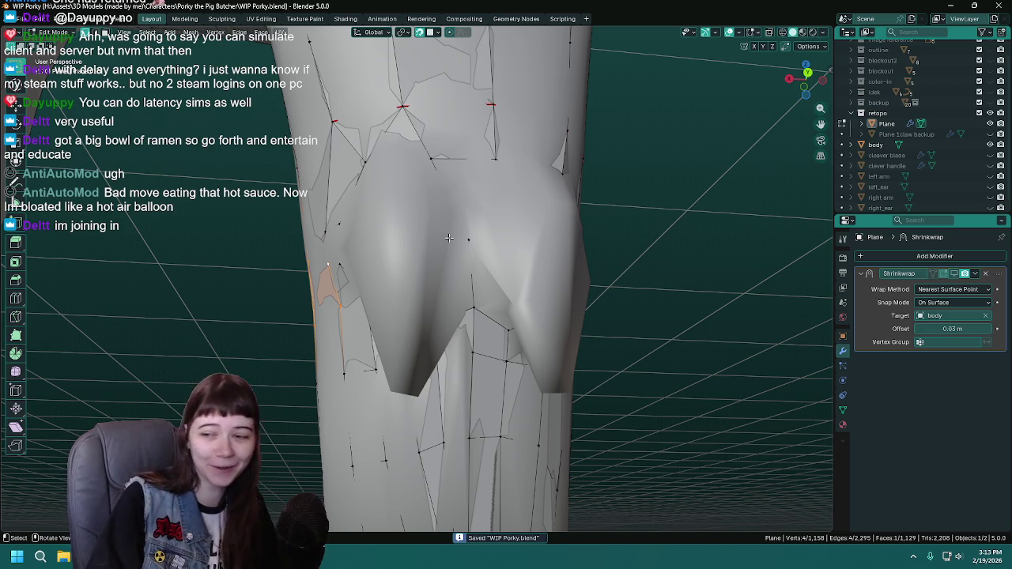
Join two vertices near the crotch with J, then hide the body mesh so only the retopology shows.
left_click_drag(442, 230, 366, 312)
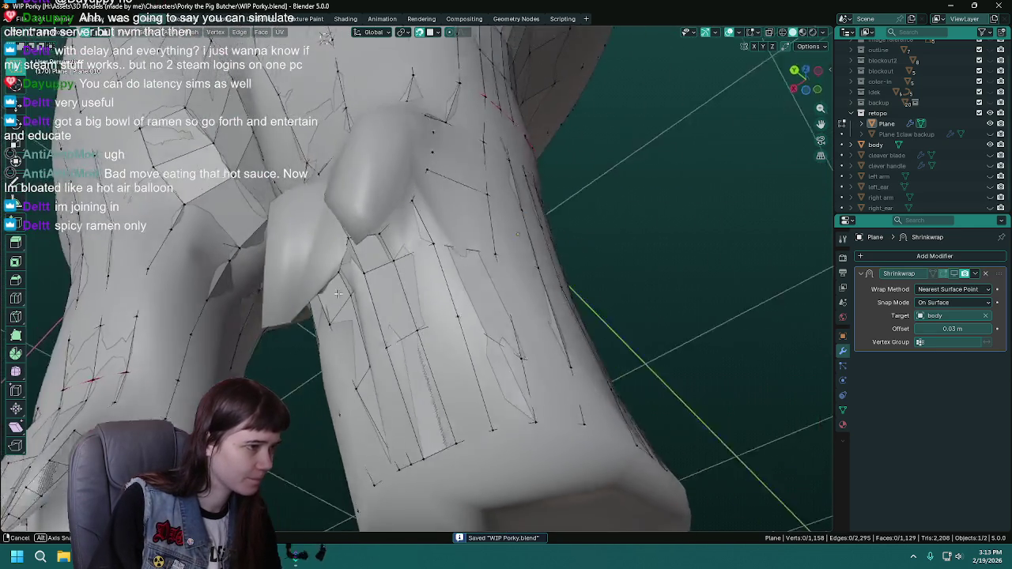
left_click(386, 281)
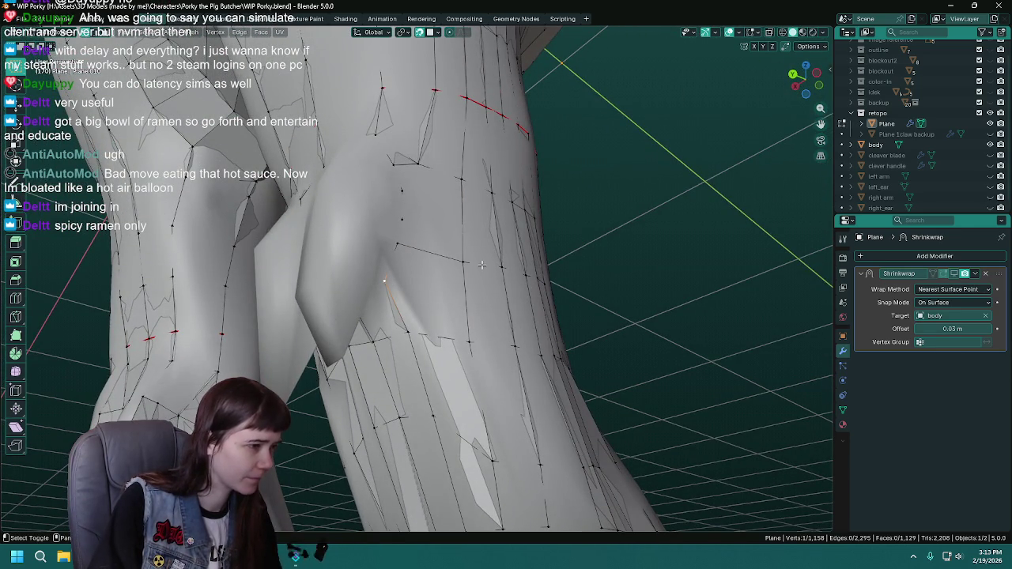
key("j")
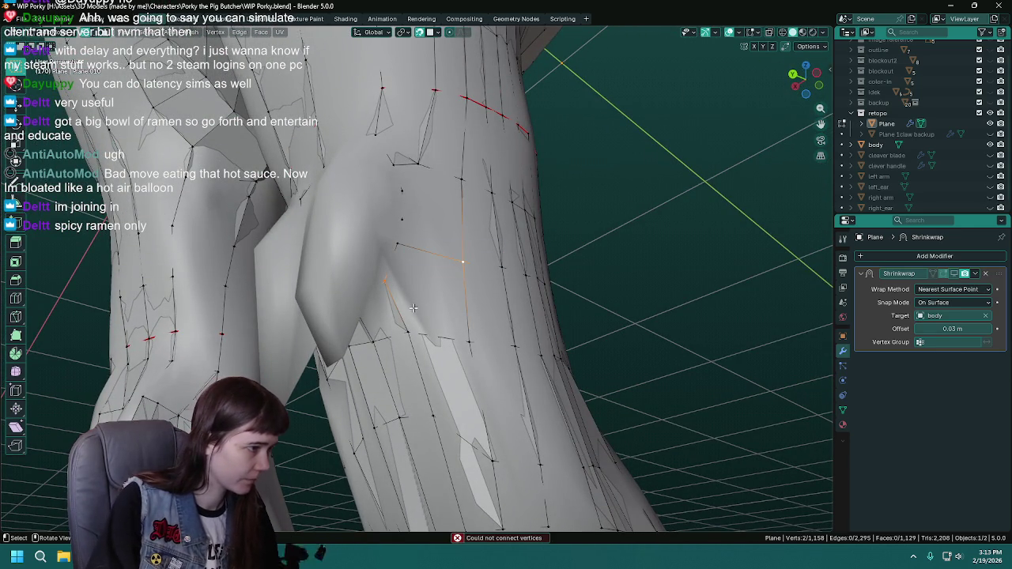
left_click(990, 144)
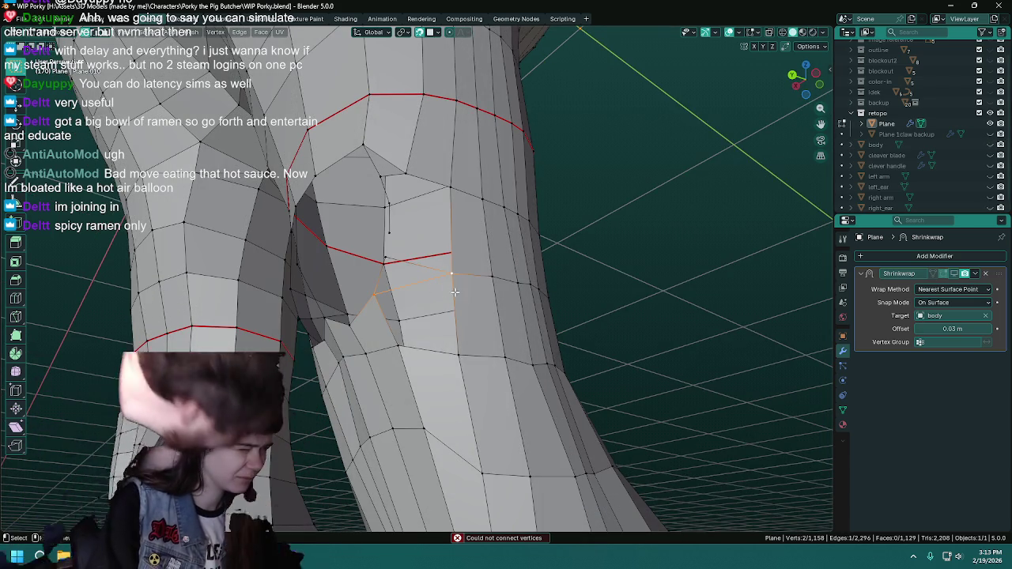
Fill a face between the four corner vertices at the crotch gap.
left_click(380, 293)
left_click(379, 293)
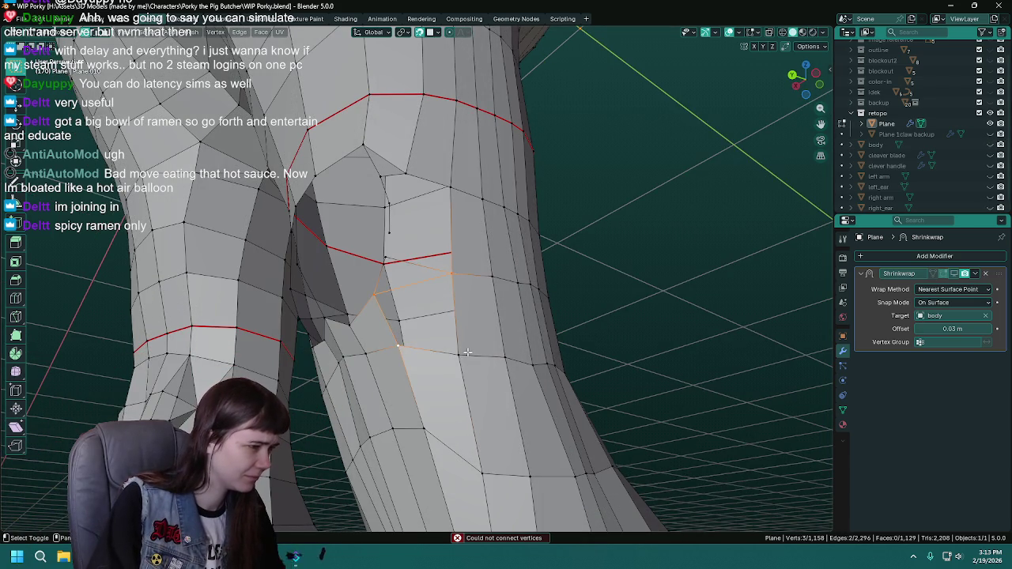
left_click(465, 352)
key("f")
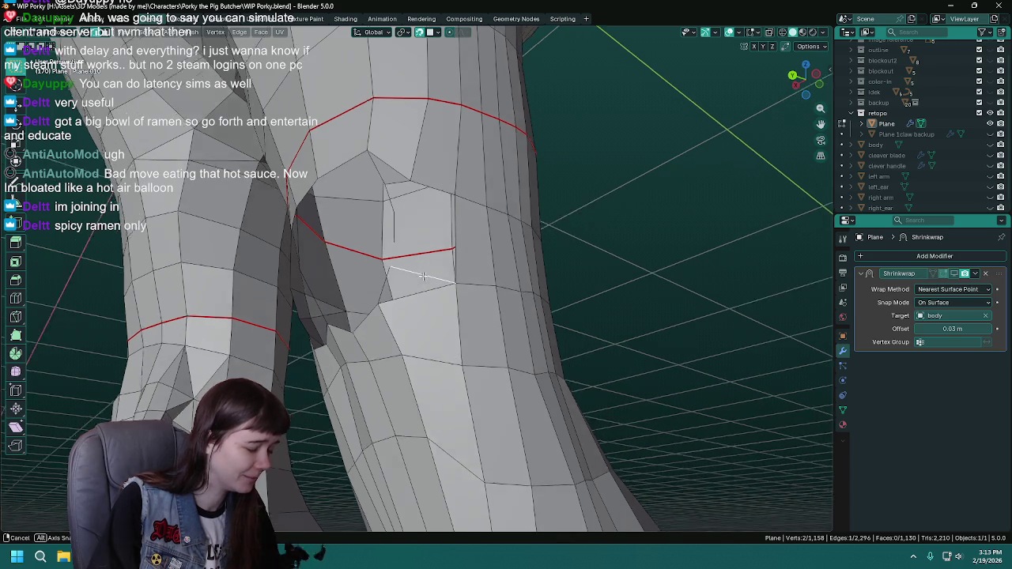
Delete two stray edges near the crotch and save.
key("x")
left_click(400, 279)
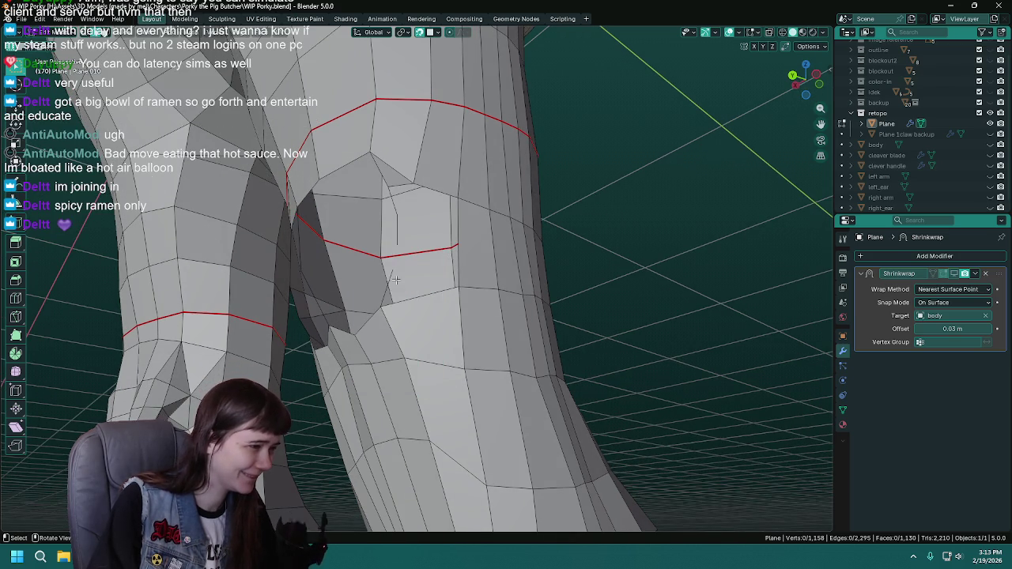
key("x")
key("Escape")
key("x")
left_click(389, 317)
key("ctrl+s")
Connect two selected knee vertices with an edge and save.
left_click_drag(454, 306, 412, 302)
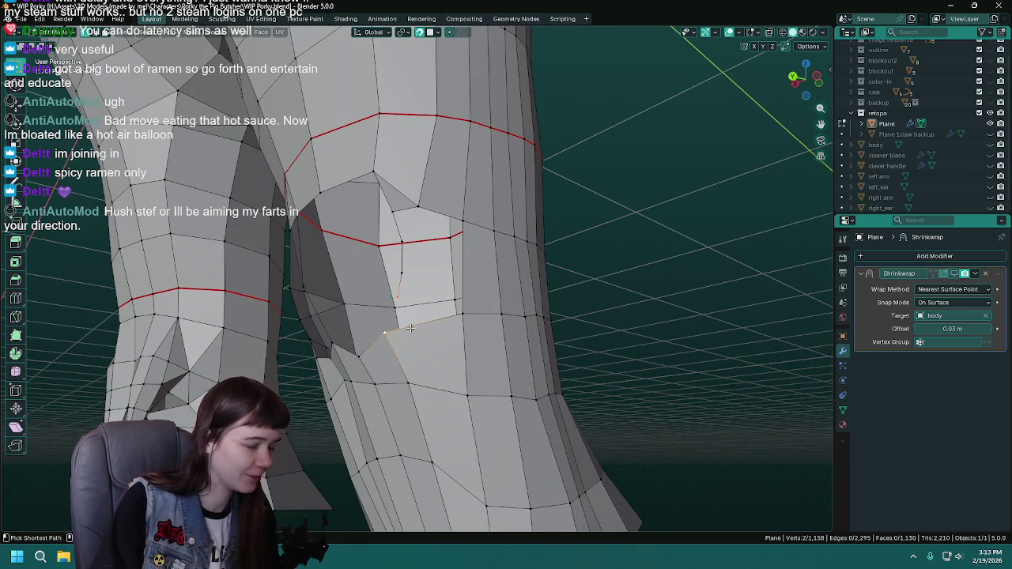
key("f")
left_click_drag(410, 325, 432, 297)
key("ctrl+s")
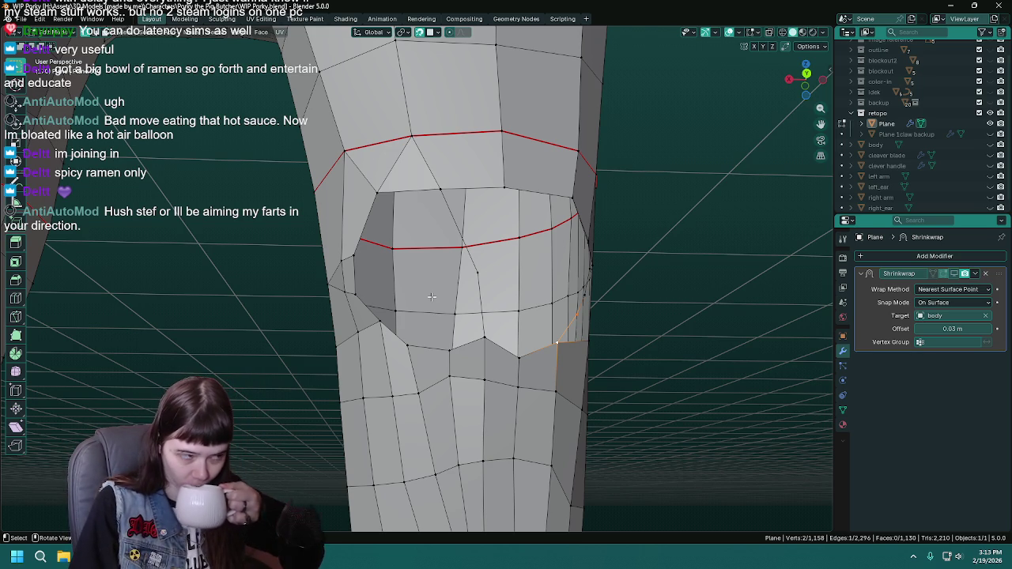
Fill a triangle between three vertices above the kneecap and save.
left_click_drag(431, 297, 448, 341)
left_click_drag(433, 380, 427, 272)
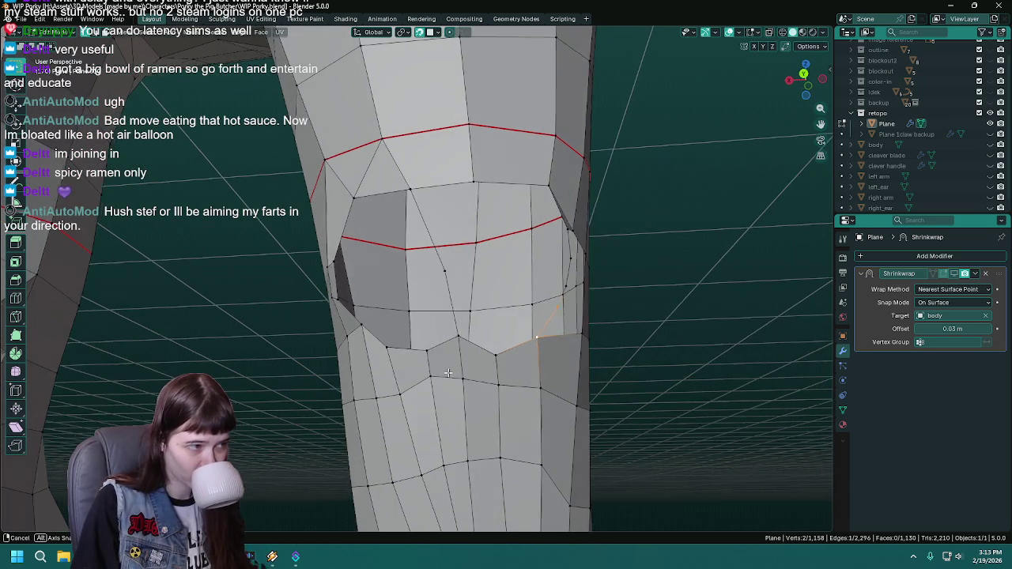
left_click(407, 198)
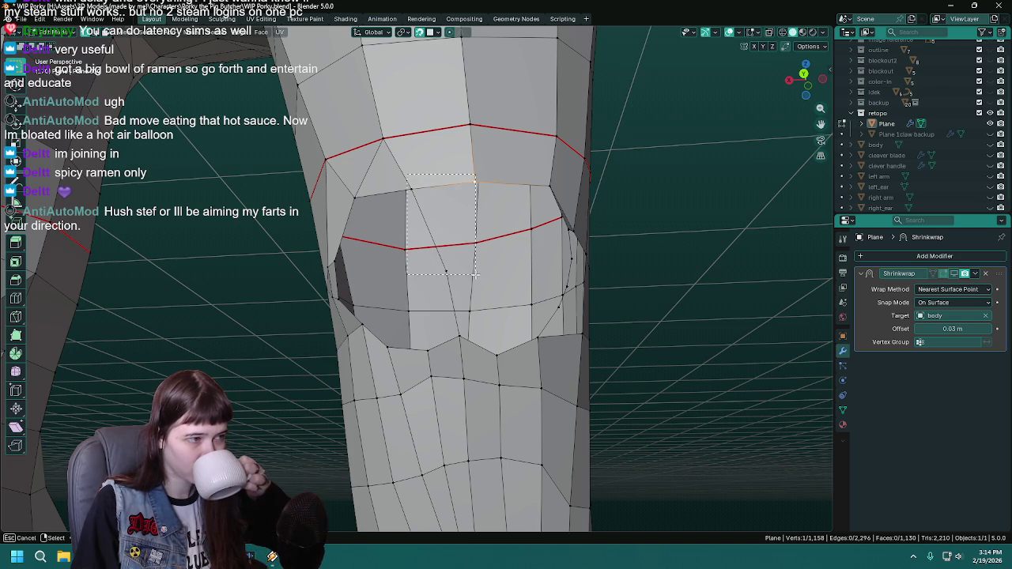
left_click_drag(474, 273, 524, 302)
left_click_drag(519, 298, 457, 284)
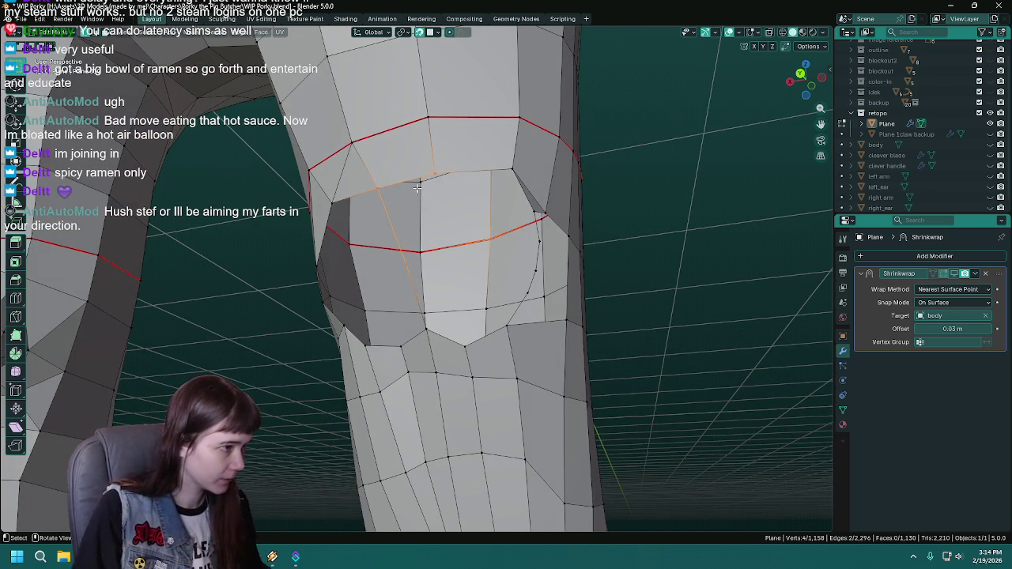
key("ctrl+z")
left_click_drag(377, 179, 443, 261)
key("f")
key("ctrl+s")
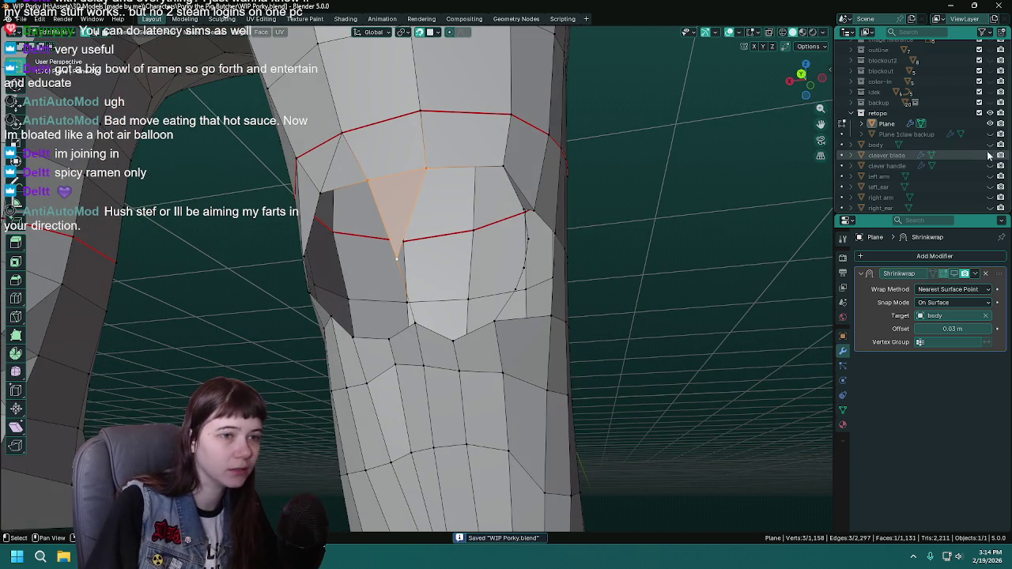
Make the body mesh visible again and orbit around the leg.
left_click(990, 145)
left_click_drag(537, 237, 559, 241)
left_click_drag(527, 228, 362, 248)
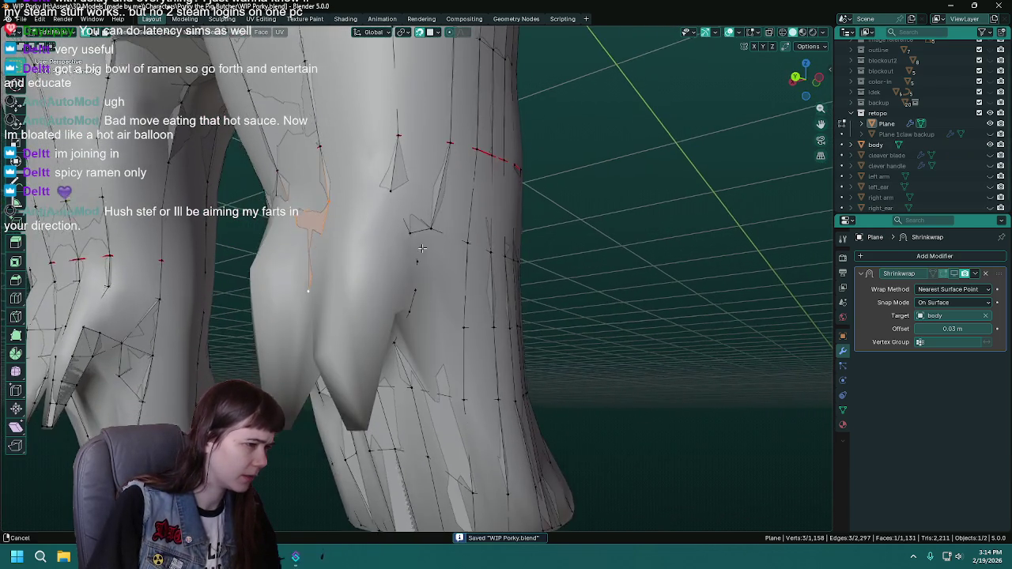
Select vertices and an edge on the upper leg, inspect from several angles, and save.
left_click_drag(383, 308, 385, 308)
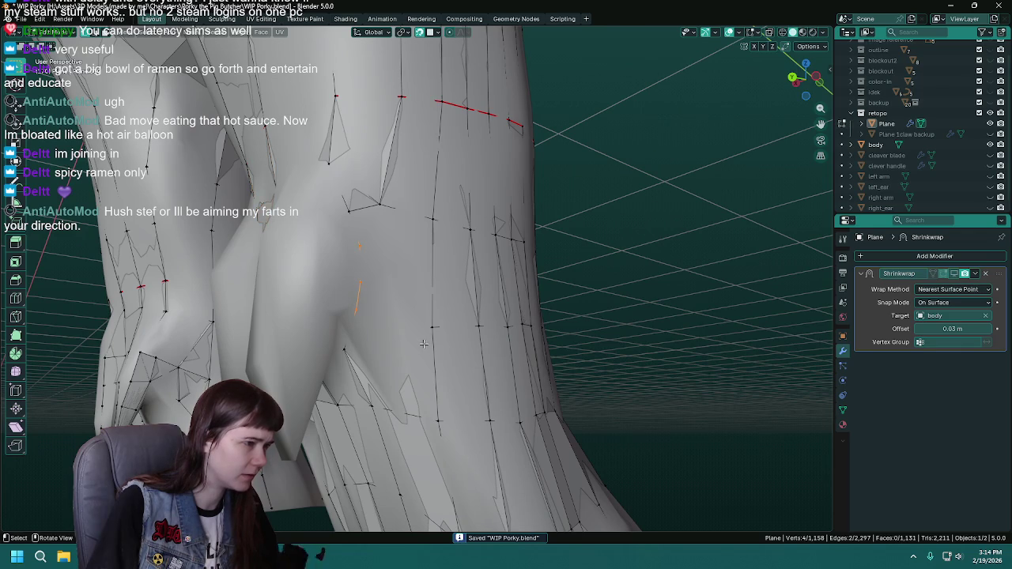
left_click_drag(461, 420, 447, 362)
key("ctrl+s")
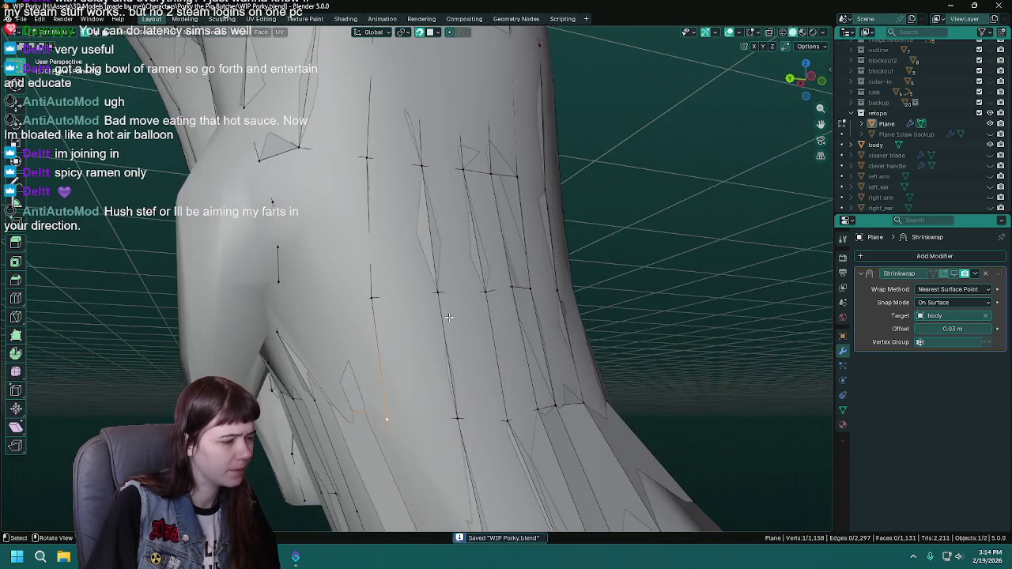
left_click_drag(379, 373, 449, 342)
left_click_drag(543, 346, 333, 291)
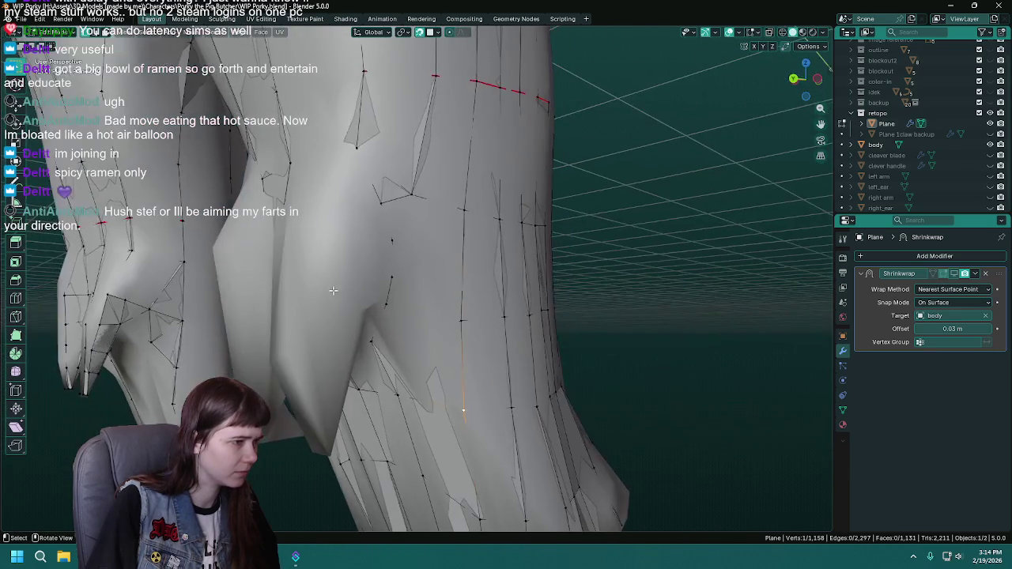
left_click_drag(503, 310, 428, 308)
key("ctrl+s")
Move two upper-leg vertices onto better spots over the body surface.
key("g")
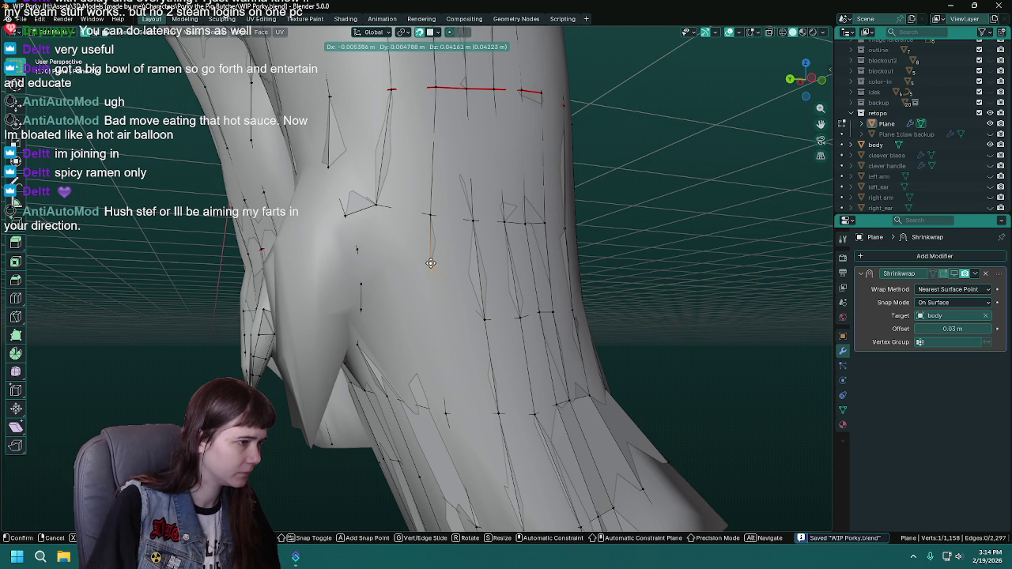
left_click(431, 264)
left_click_drag(431, 263, 502, 274)
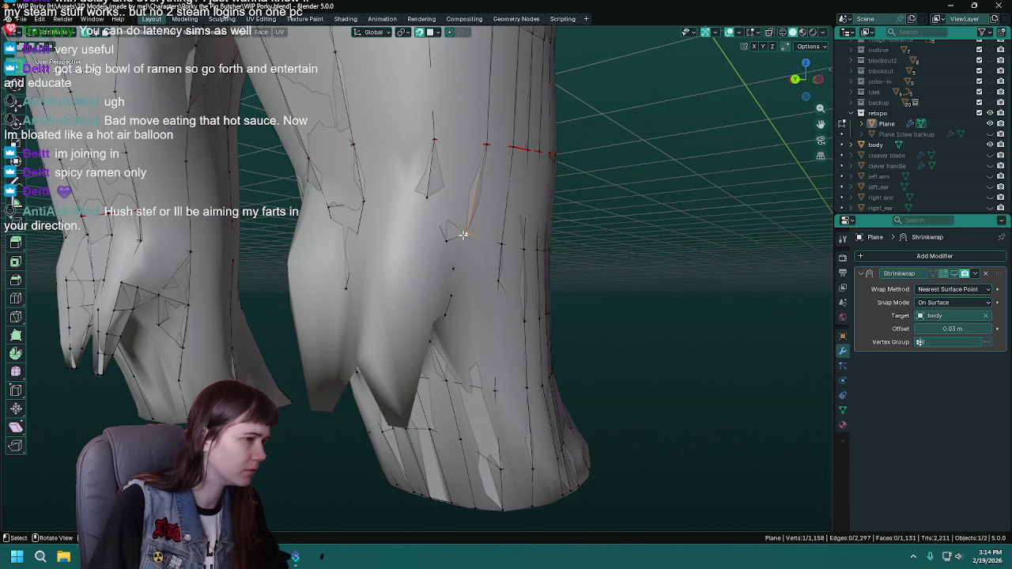
left_click_drag(424, 290, 418, 249)
key("g")
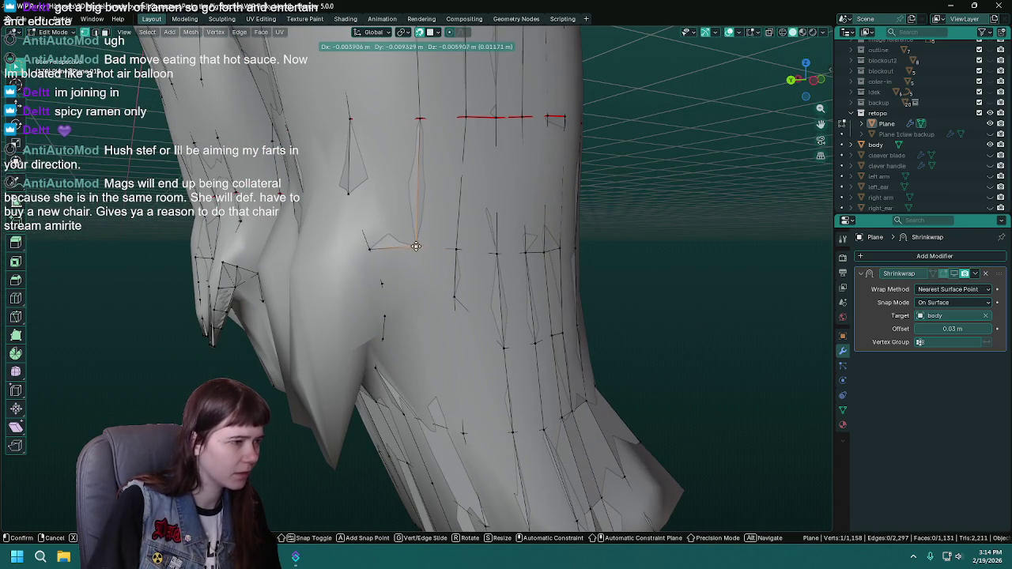
left_click_drag(462, 285, 450, 283)
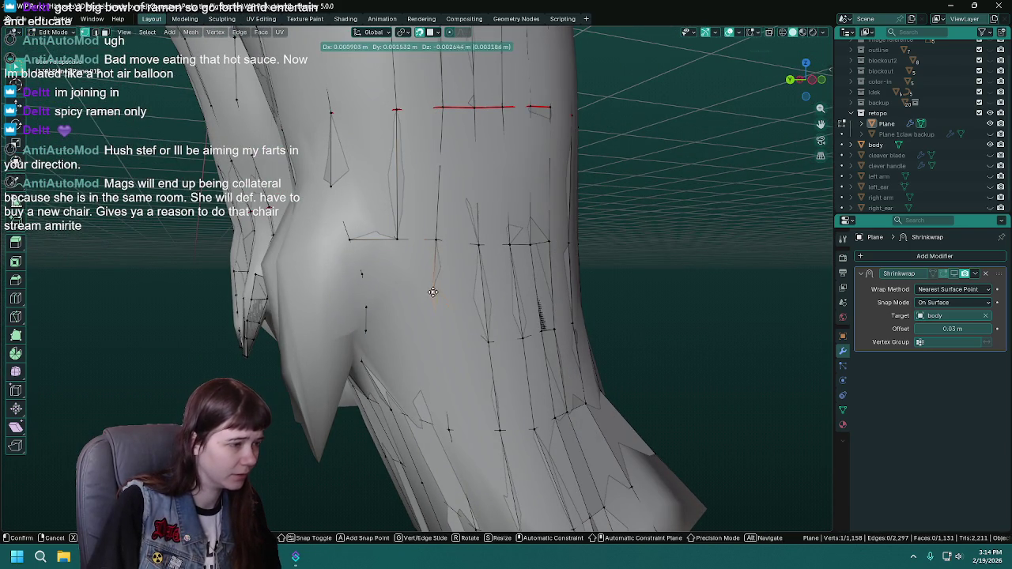
left_click(437, 303)
Reposition an inner-thigh vertex through three successive moves so it sits closer to the body.
left_click_drag(473, 369, 583, 350)
left_click_drag(452, 336, 455, 330)
left_click_drag(483, 246, 467, 248)
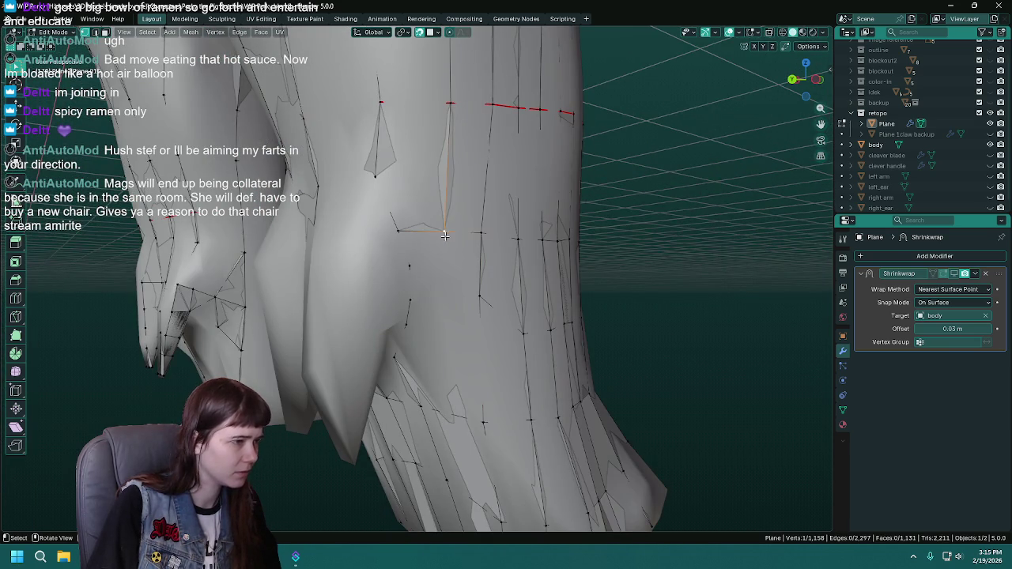
key("g")
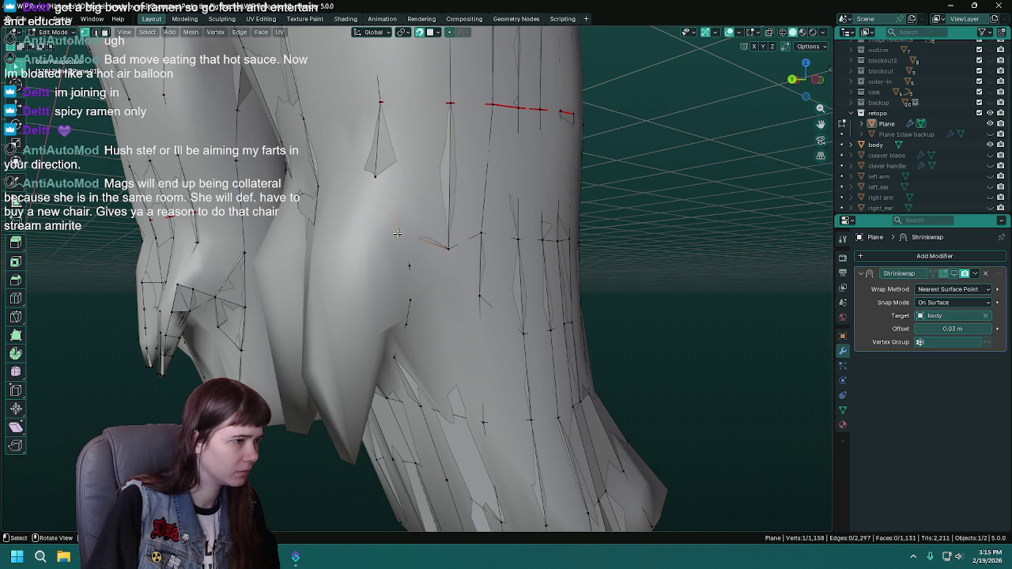
left_click(408, 242)
key("g")
left_click(414, 291)
key("g")
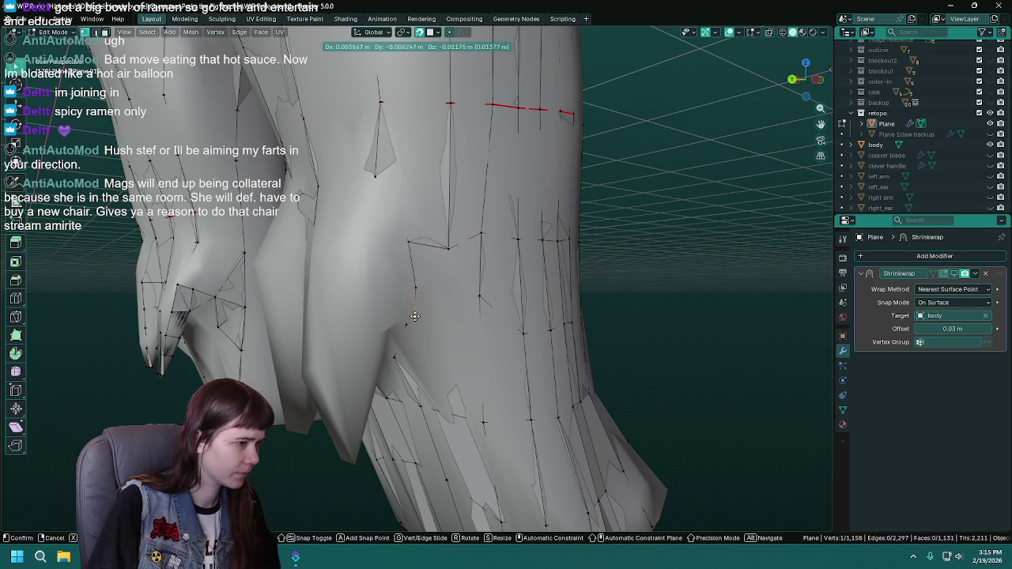
left_click(415, 316)
left_click_drag(415, 316, 420, 268)
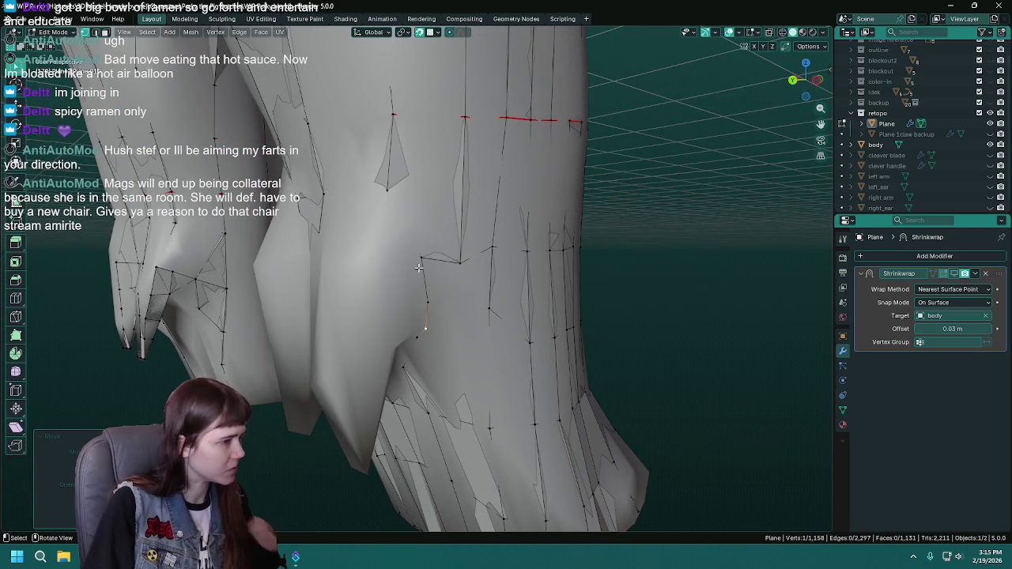
Merge two thigh vertices at the last one and move the merged vertex.
left_click(424, 259)
key("m")
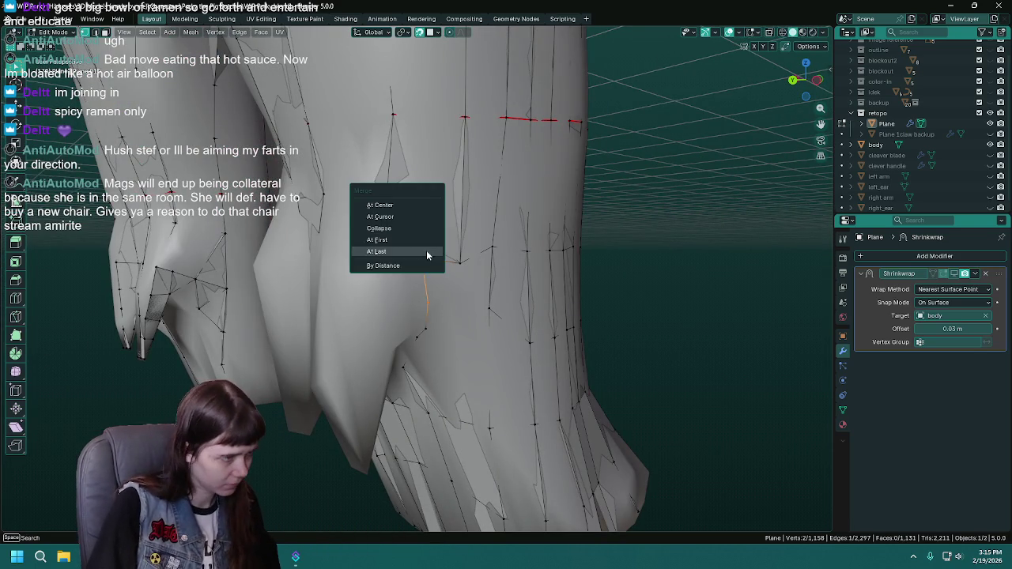
left_click(425, 253)
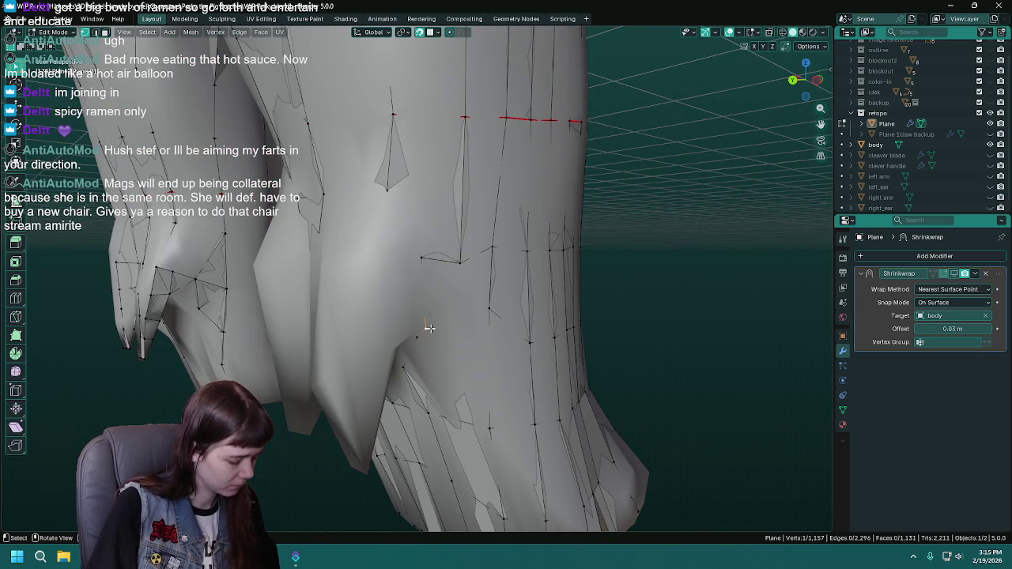
key("g")
left_click(428, 306)
left_click_drag(428, 306, 459, 297)
Extend a new connected vertex from a single selected thigh vertex.
left_click(449, 285)
left_click(405, 237)
left_click_drag(404, 237, 450, 319)
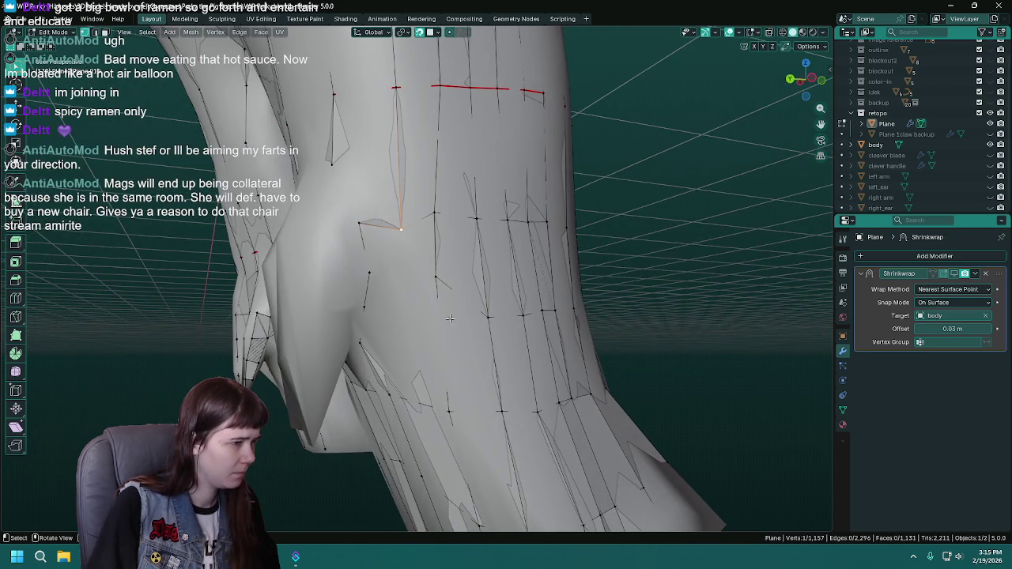
left_click_drag(420, 280, 445, 270)
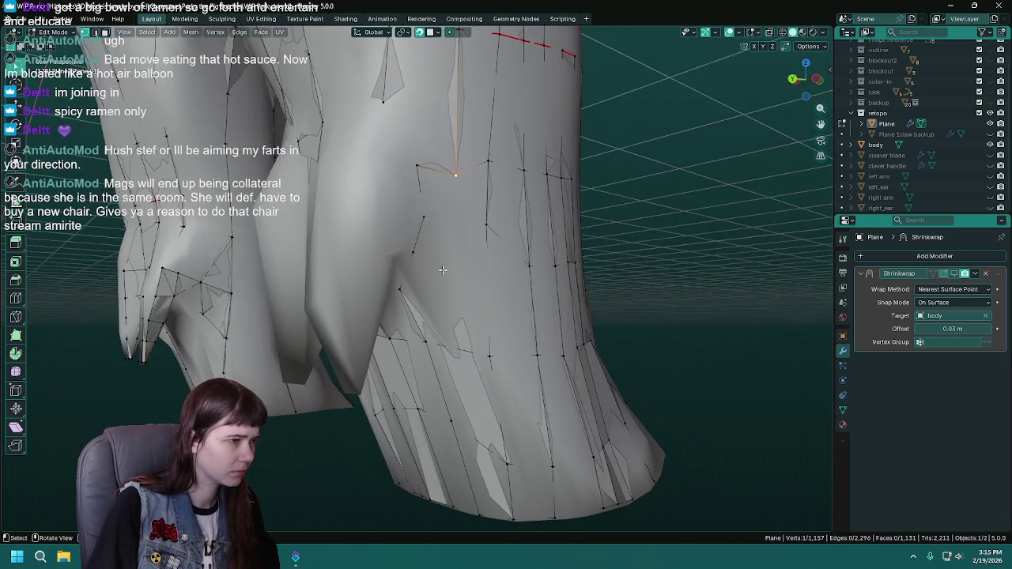
right_click(432, 215)
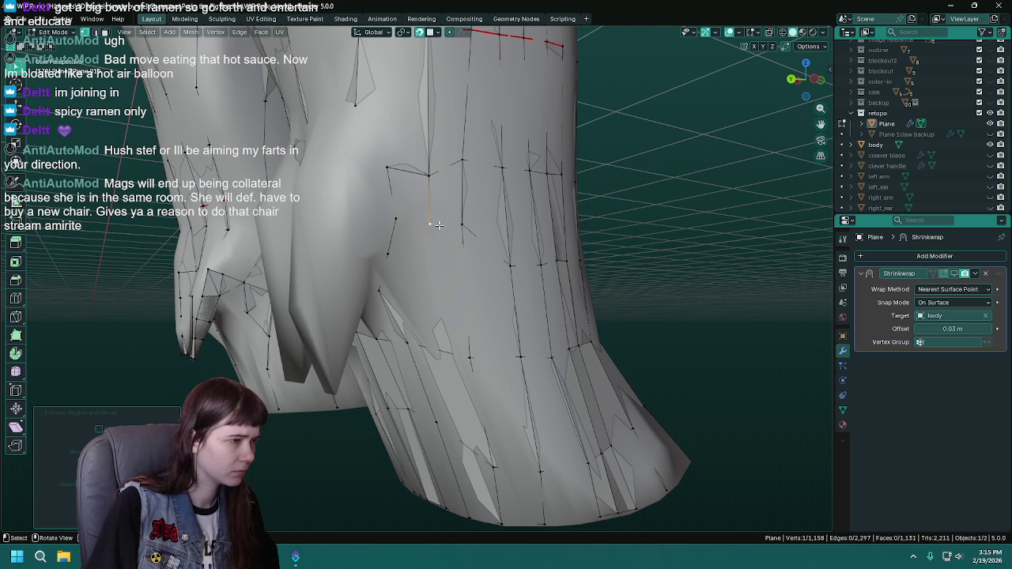
left_click_drag(432, 216, 328, 205)
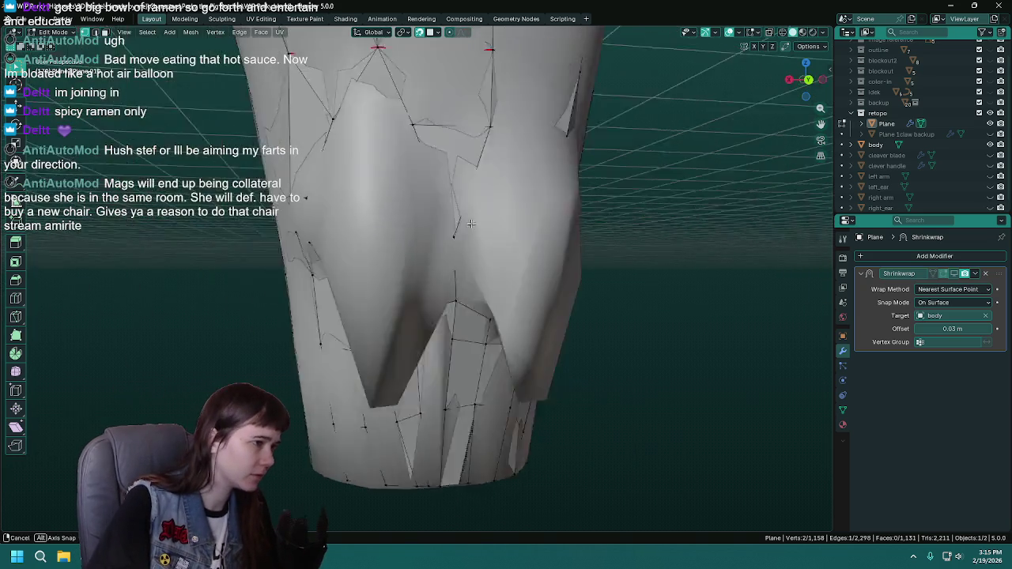
left_click_drag(535, 234, 491, 298)
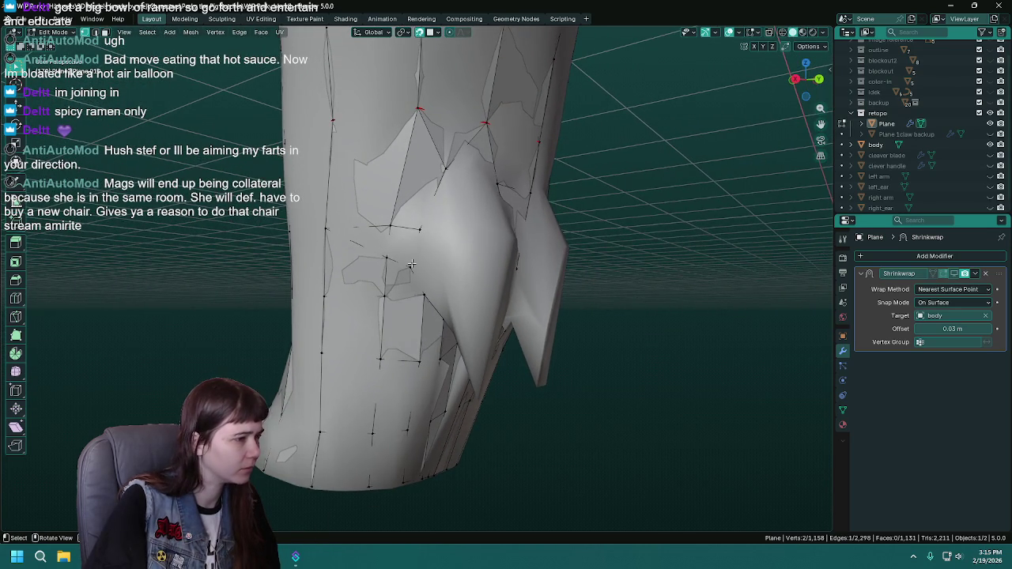
left_click_drag(400, 263, 353, 251)
left_click_drag(604, 257, 389, 243)
Extend another new vertex joined by an edge from a nearby vertex.
left_click(389, 243)
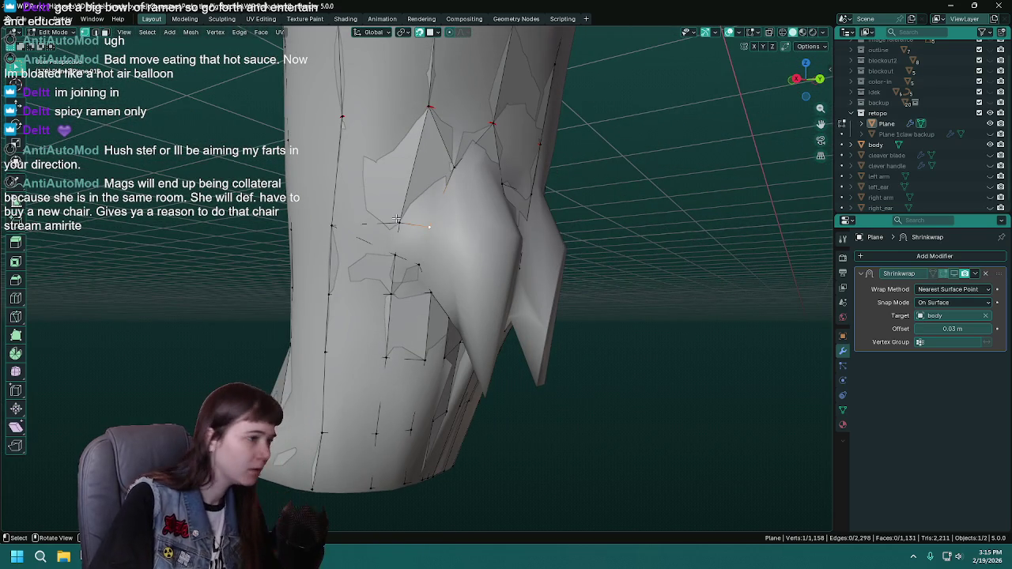
left_click_drag(334, 225, 419, 250)
left_click_drag(447, 309, 401, 273)
left_click(393, 244)
right_click(406, 288)
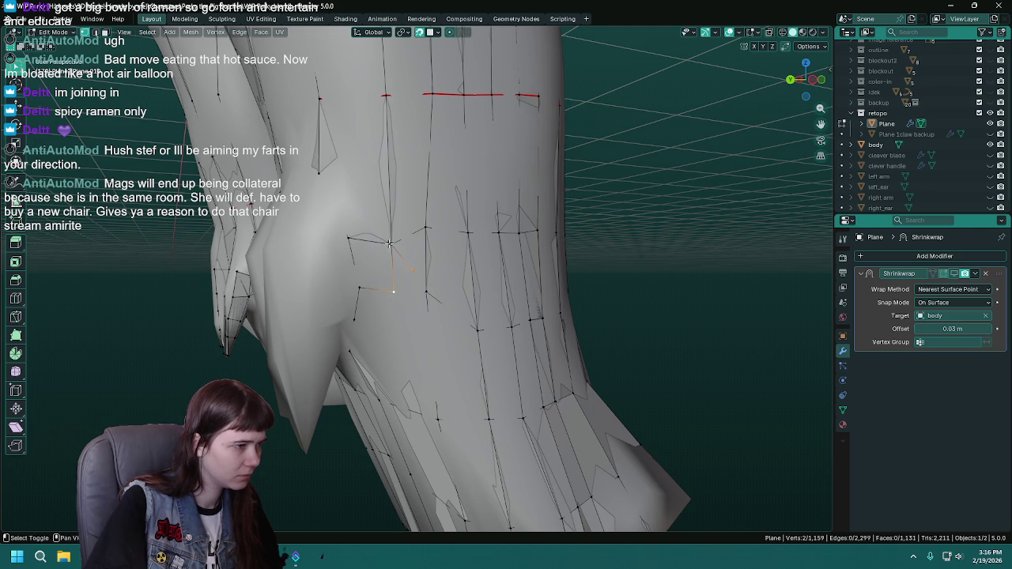
left_click_drag(384, 298, 421, 278)
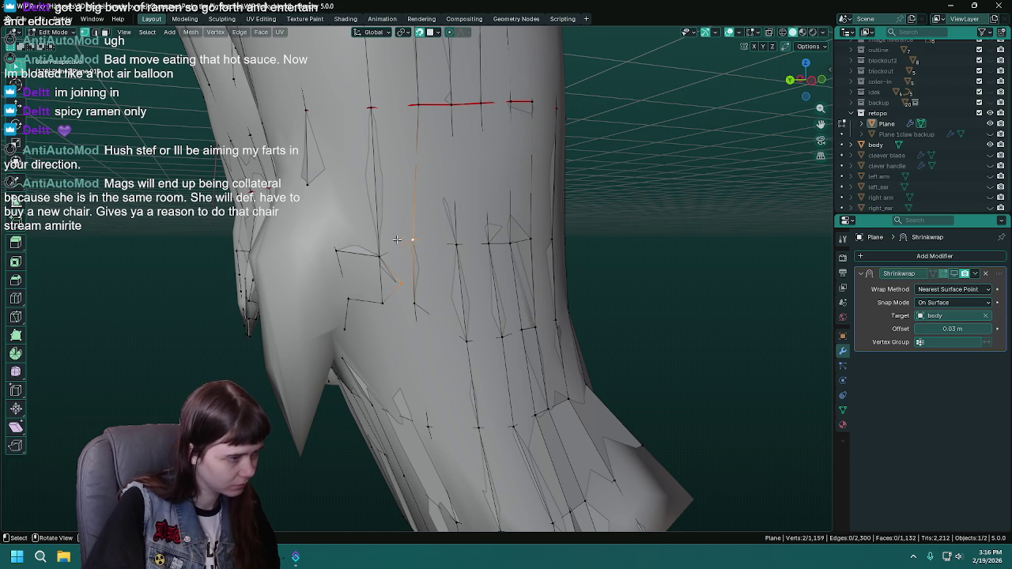
Delete an unwanted edge, merge two vertices into one, and save.
left_click(401, 244)
key("x")
left_click(383, 228)
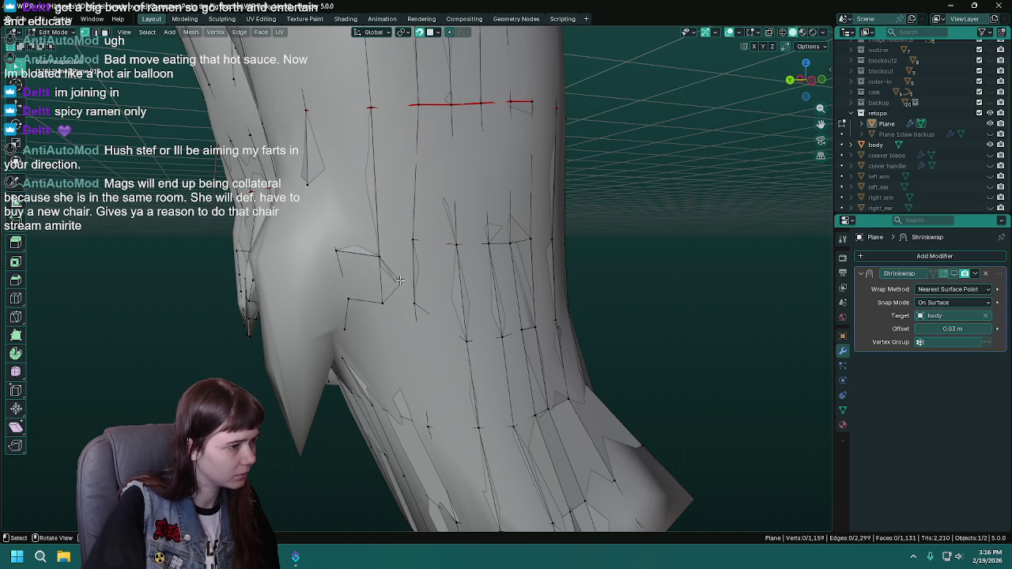
key("alt+m")
left_click(408, 258)
key("ctrl+s")
Move two more thigh vertices into place, checking the thigh and knee, and save WIP Porky.blend.
left_click_drag(409, 258, 420, 350)
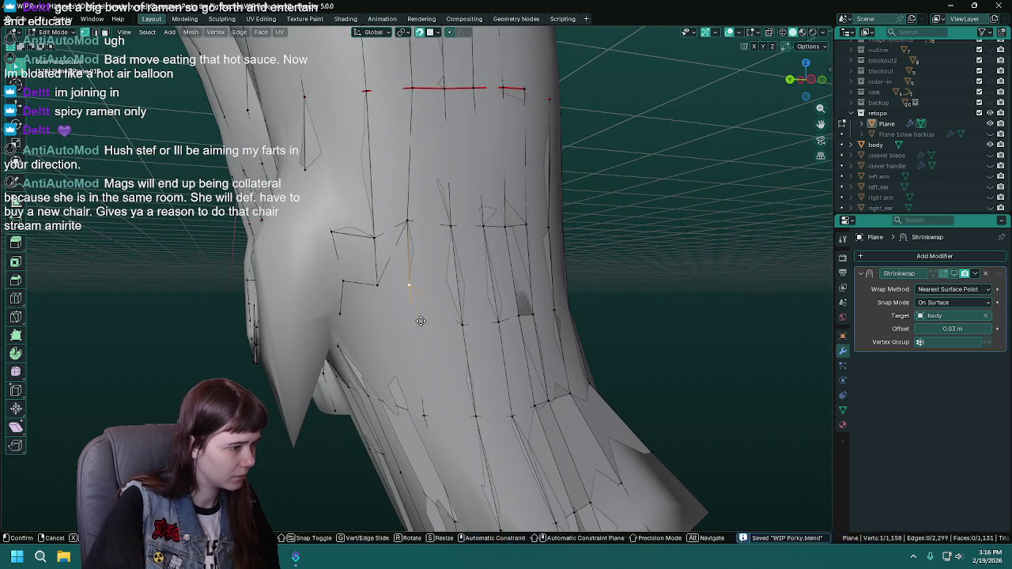
key("g")
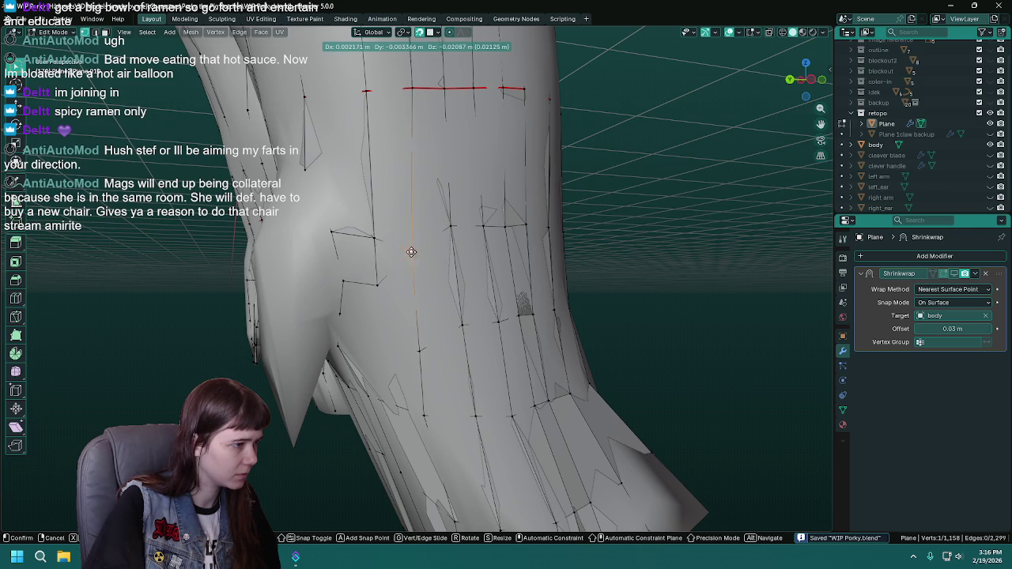
left_click(411, 257)
left_click_drag(411, 257, 274, 281)
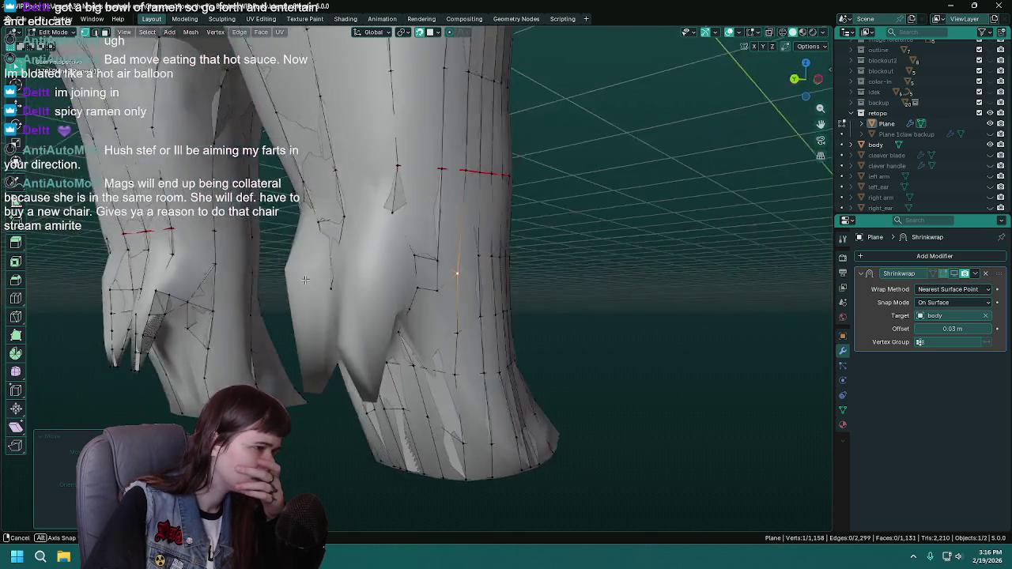
left_click_drag(274, 281, 469, 290)
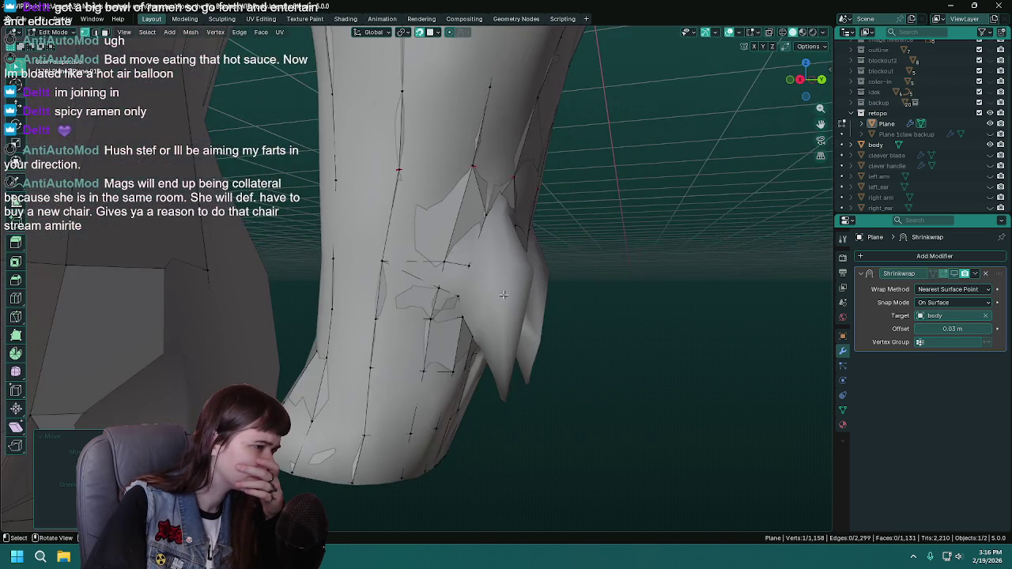
left_click_drag(469, 290, 354, 293)
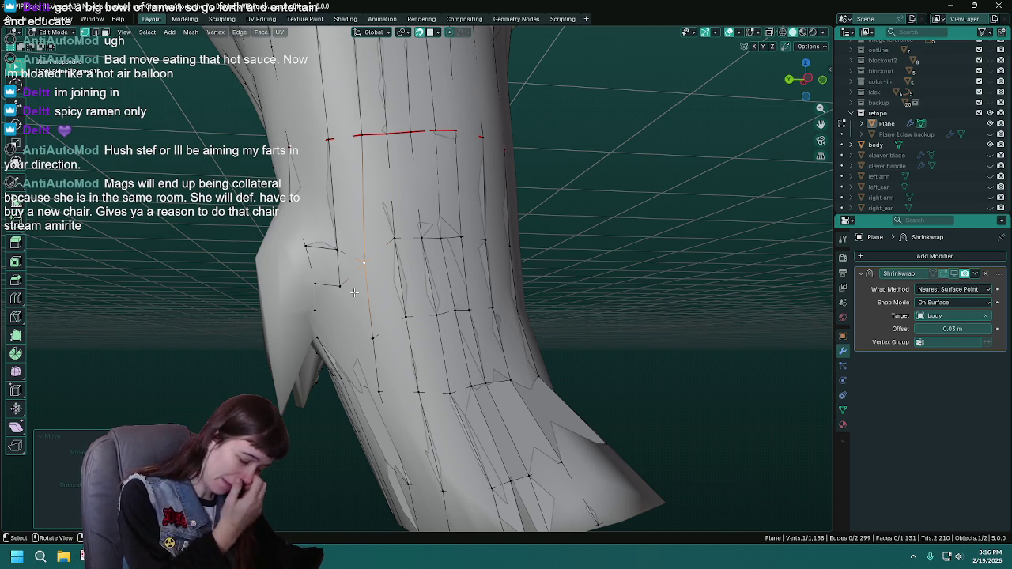
key("ctrl+s")
left_click_drag(354, 293, 470, 302)
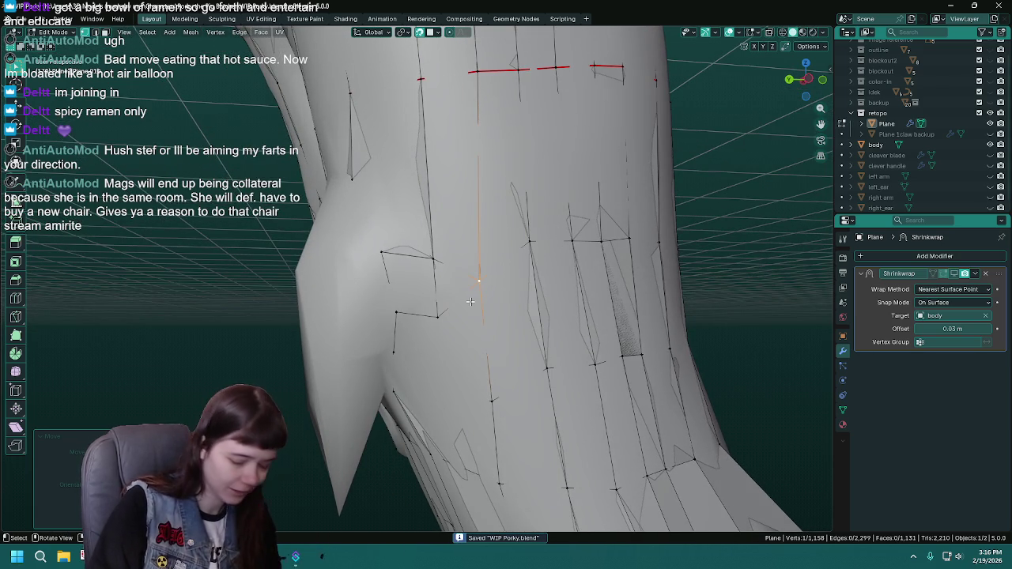
key("g")
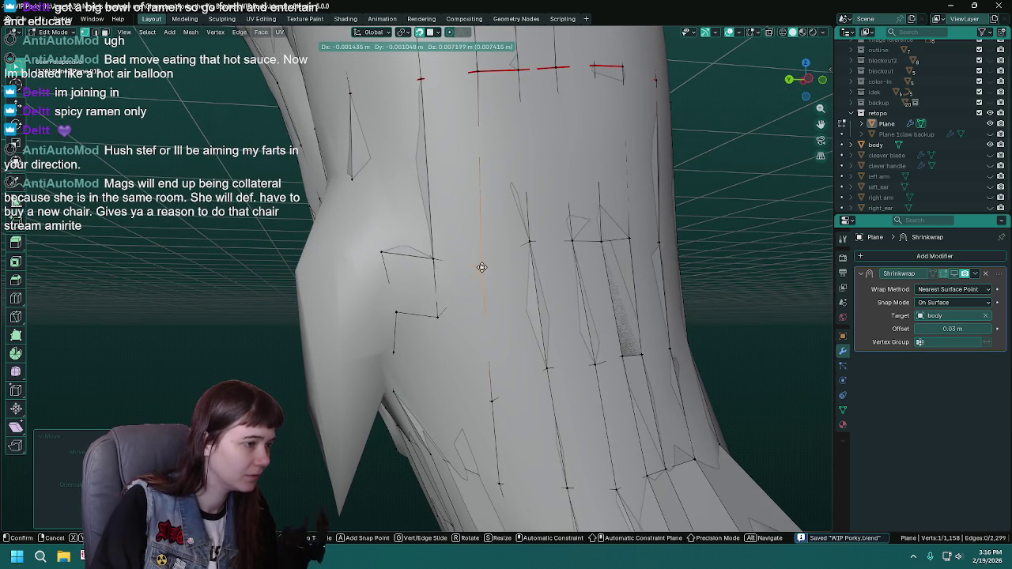
left_click(486, 284)
left_click_drag(486, 284, 429, 285)
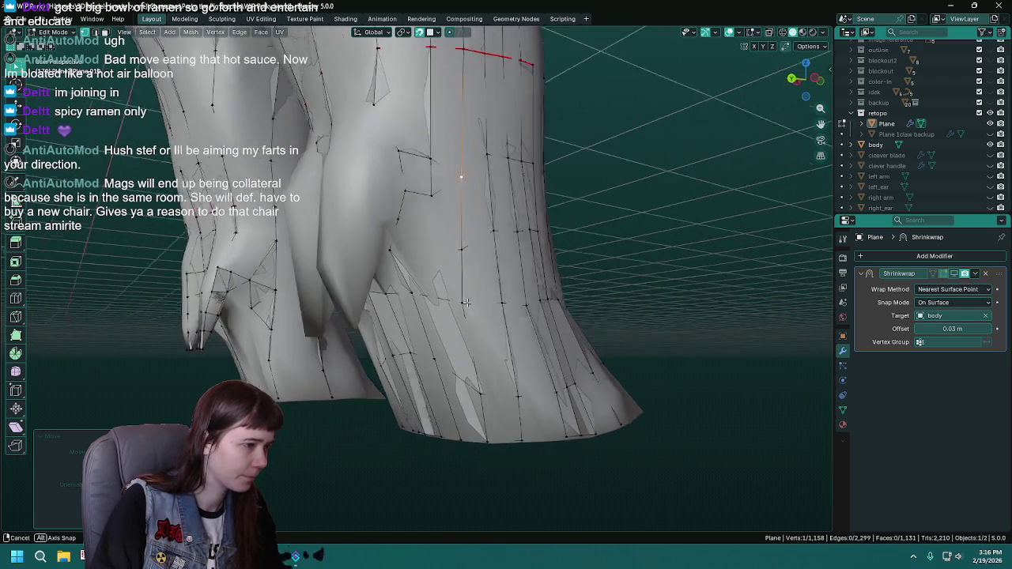
Inspect the adjusted inner-thigh vertex up close and save WIP Porky.blend.
key("ctrl+s")
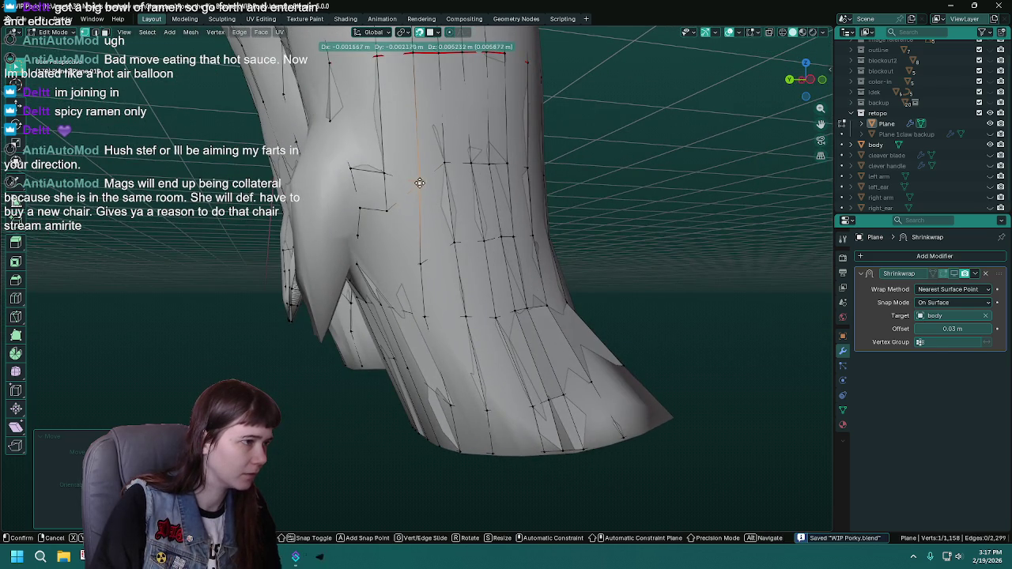
left_click_drag(445, 161, 451, 252)
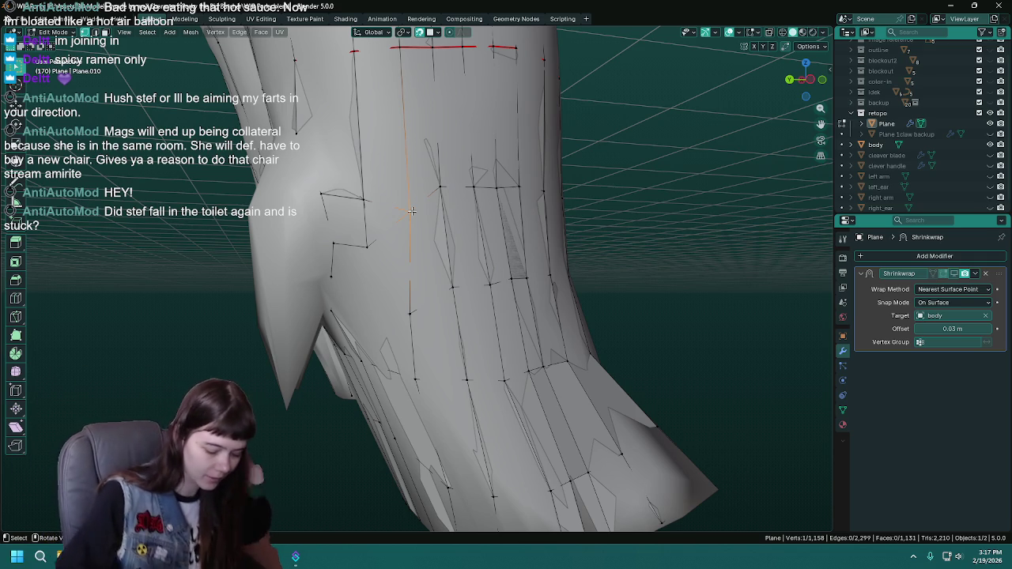
left_click_drag(412, 211, 599, 229)
key("ctrl+s")
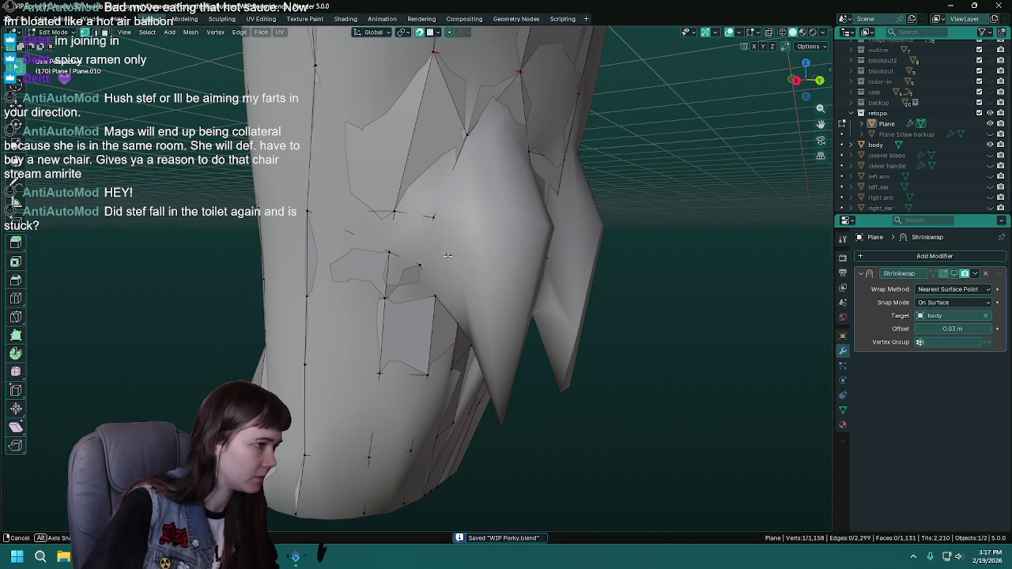
Move three vertices near the knee and crotch onto the body surface and save.
left_click_drag(452, 257, 563, 247)
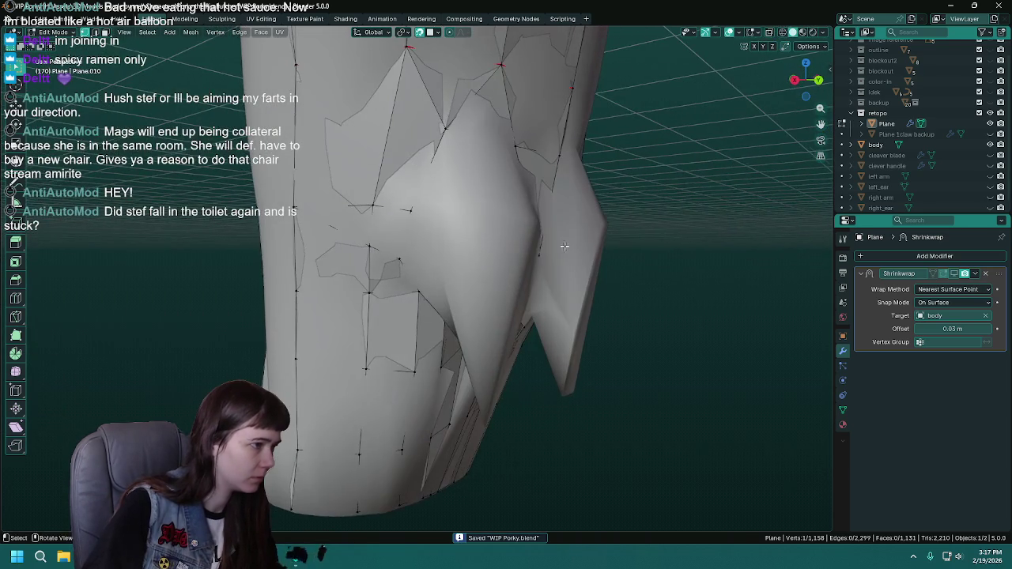
left_click_drag(406, 211, 383, 199)
key("g")
key("ctrl+s")
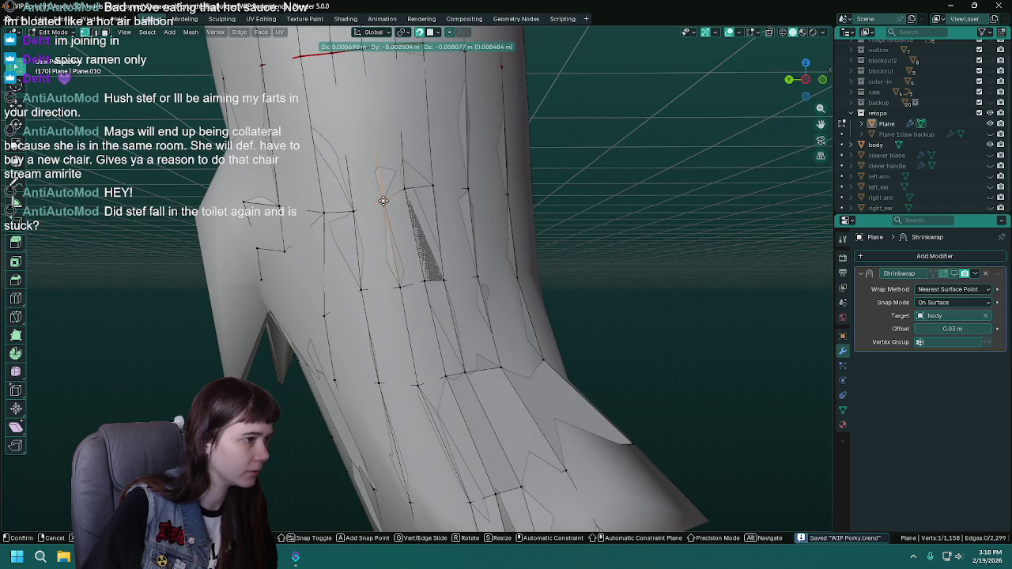
left_click(410, 205)
left_click_drag(410, 205, 410, 184)
key("g")
left_click(402, 214)
key("g")
left_click(411, 208)
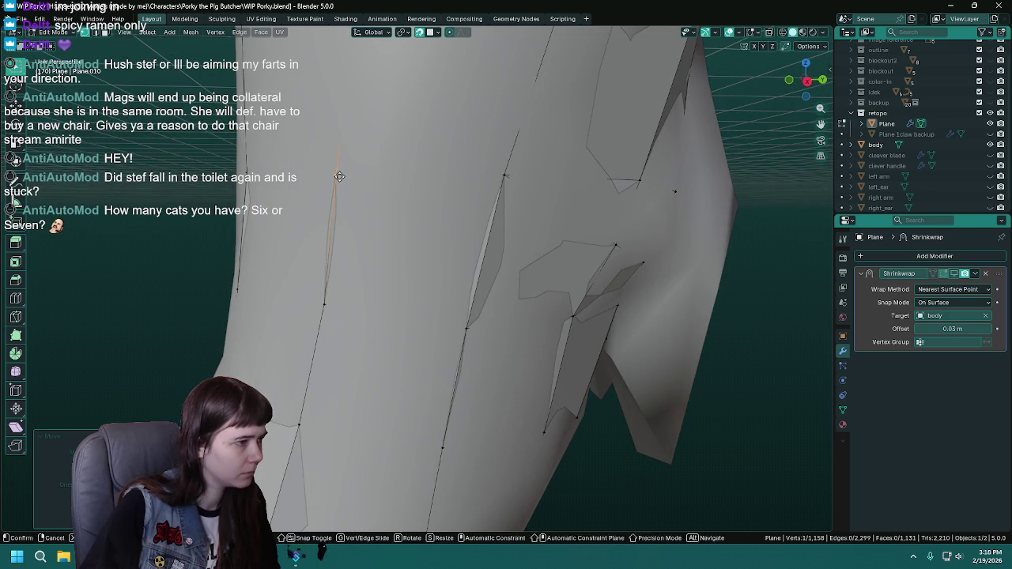
left_click_drag(339, 176, 463, 212)
key("ctrl+s")
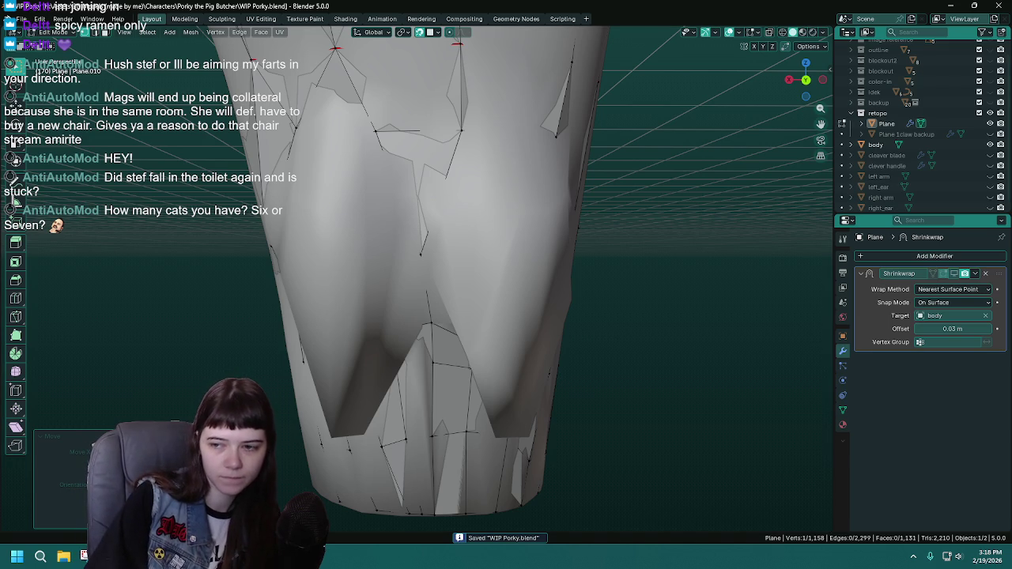
Fill the selected vertex loop on the inner thigh with a face.
left_click_drag(615, 287, 461, 238)
left_click_drag(340, 233, 476, 276)
left_click_drag(519, 306, 420, 212)
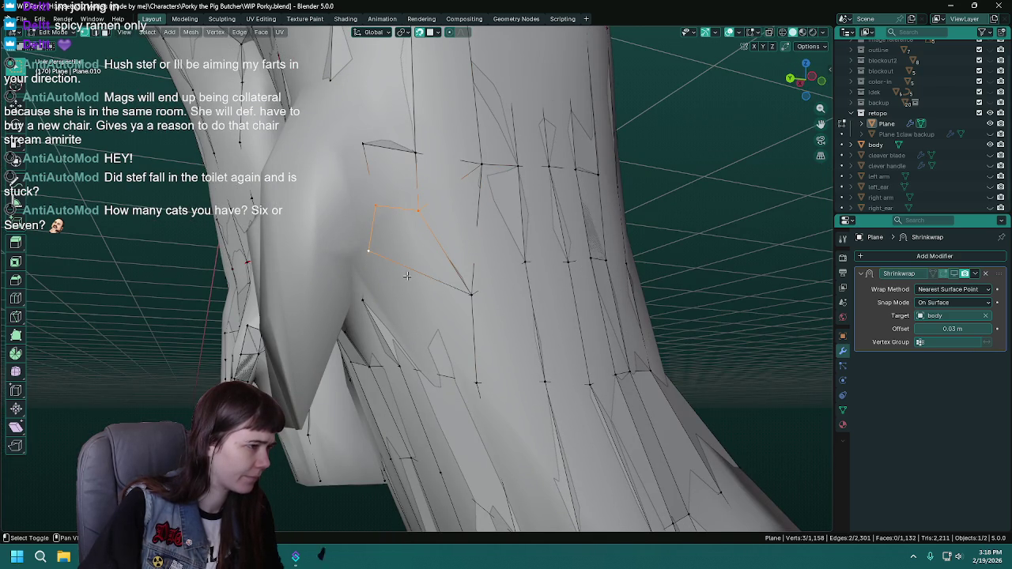
key("f")
left_click_drag(469, 296, 431, 204)
Save, hide the pig body, and turn off the shrinkwrap preview.
key("ctrl+s")
left_click(990, 145)
left_click(955, 274)
Fill the four-vertex hole and the next hole at the crotch with faces, then save.
left_click(420, 178)
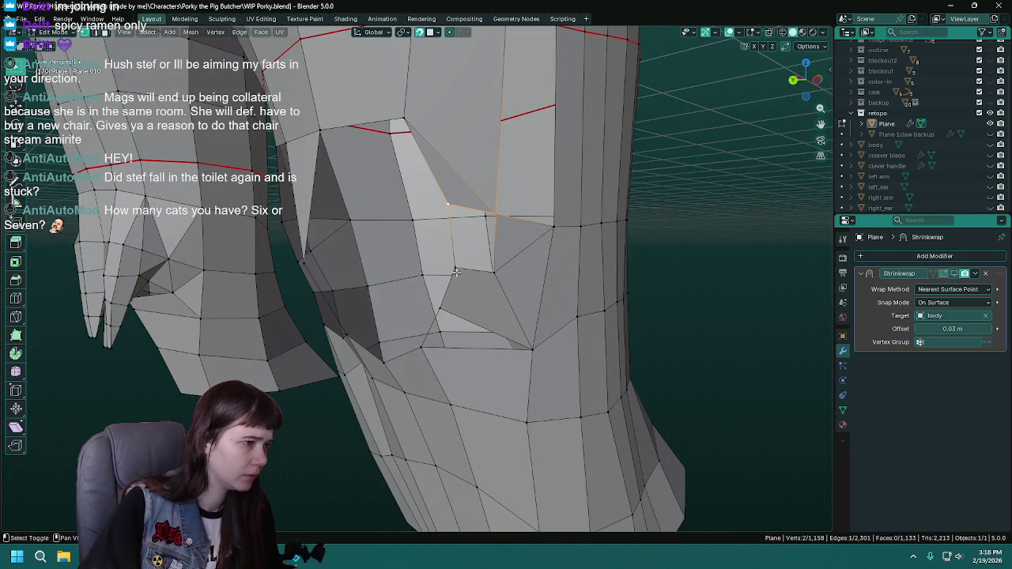
key("f")
left_click_drag(511, 261, 429, 128)
left_click(429, 128)
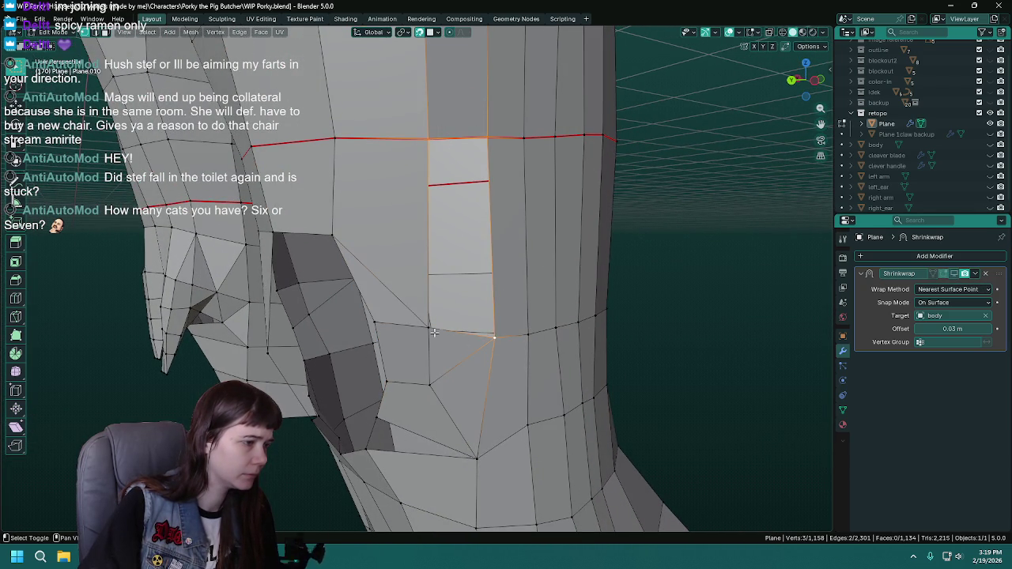
left_click(429, 328)
key("f")
left_click_drag(434, 333, 473, 198)
key("ctrl+s")
Fill the remaining inner-thigh gap with a face and return to Object Mode.
left_click(473, 198)
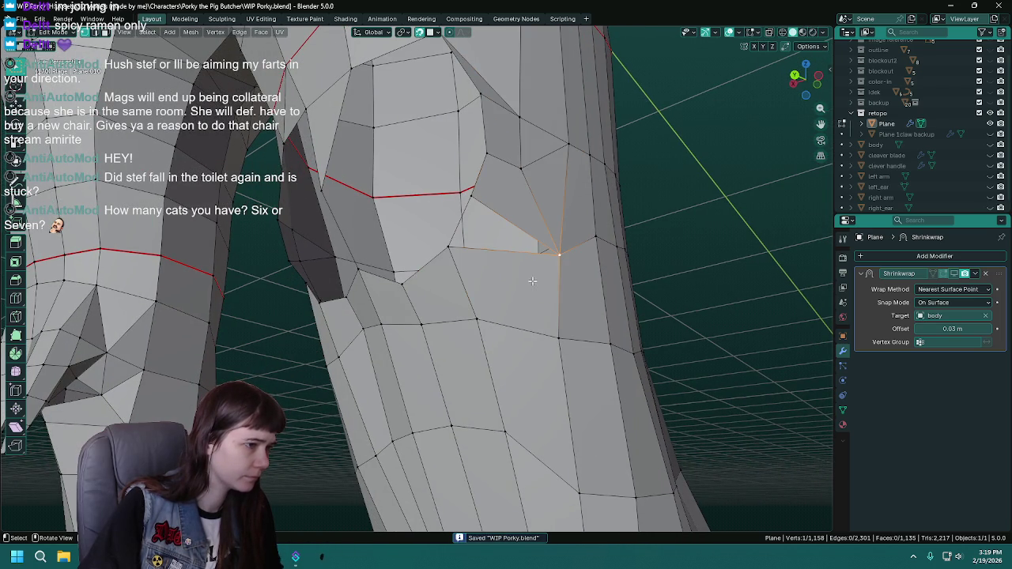
key("f")
left_click_drag(446, 248, 541, 315)
left_click_drag(356, 303, 433, 317)
left_click_drag(559, 295, 449, 291)
left_click(479, 253)
key("Tab")
key("Tab")
Dissolve the extra crotch edge into a single face and save the file.
key("x")
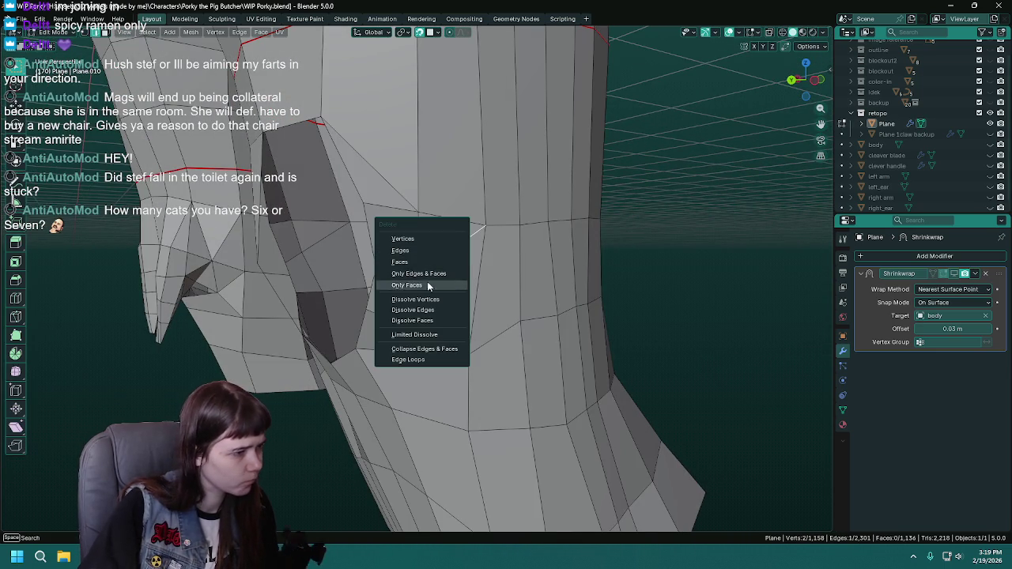
left_click(439, 310)
left_click_drag(476, 310, 432, 256)
key("ctrl+s")
With the pig body visible, move a selected vertex onto its surface, then hide the body again.
left_click(990, 146)
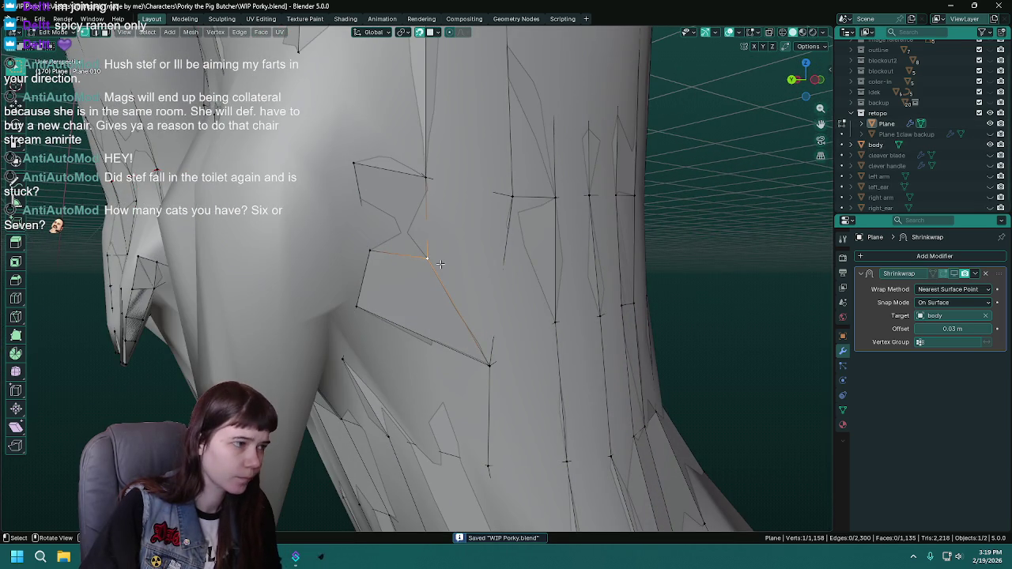
key("g")
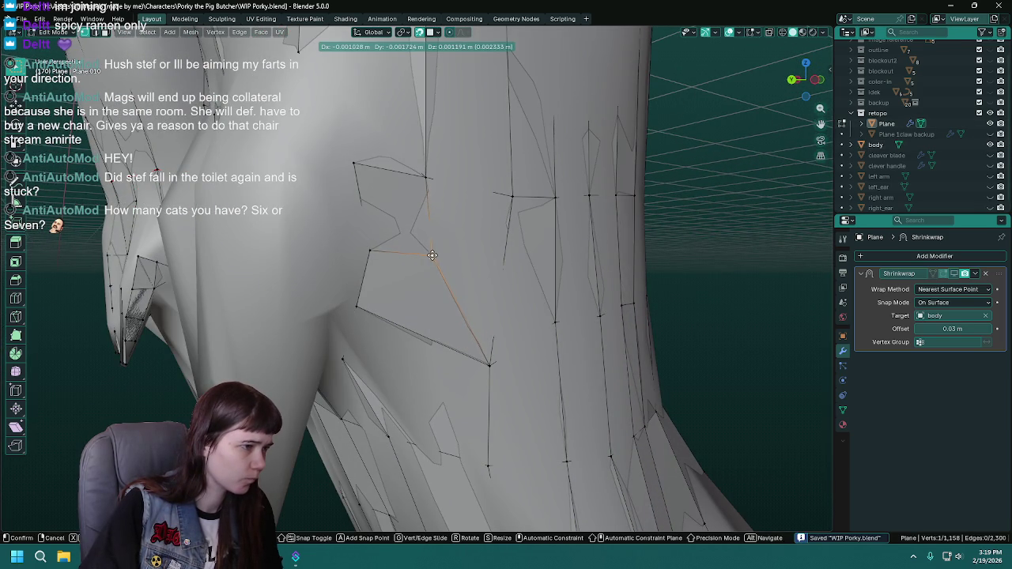
left_click(434, 256)
left_click_drag(481, 278, 516, 248)
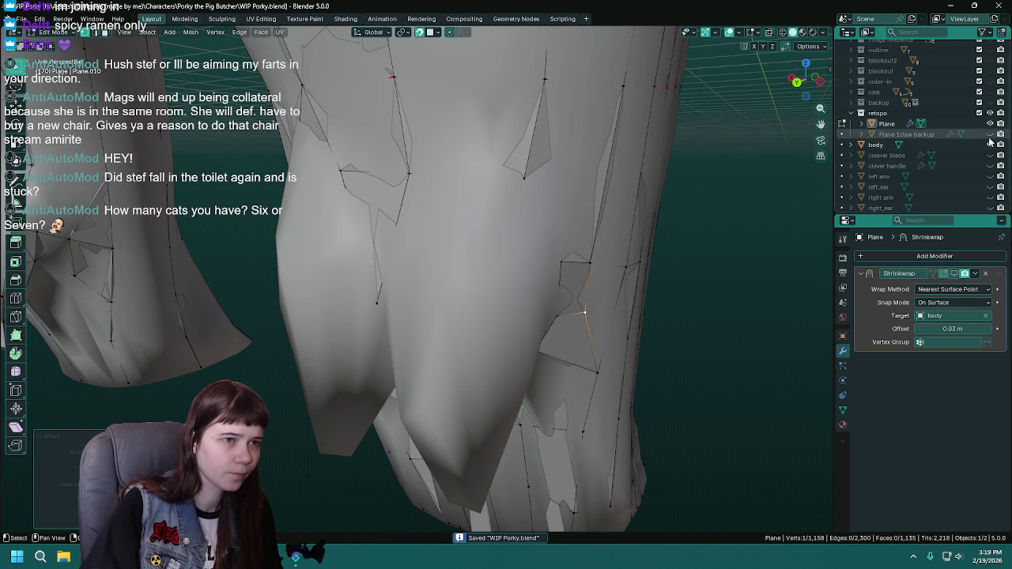
left_click(989, 146)
Inspect the retopo legs from below and around the right knee, saving progress.
left_click_drag(557, 246, 372, 326)
scroll("up", 3)
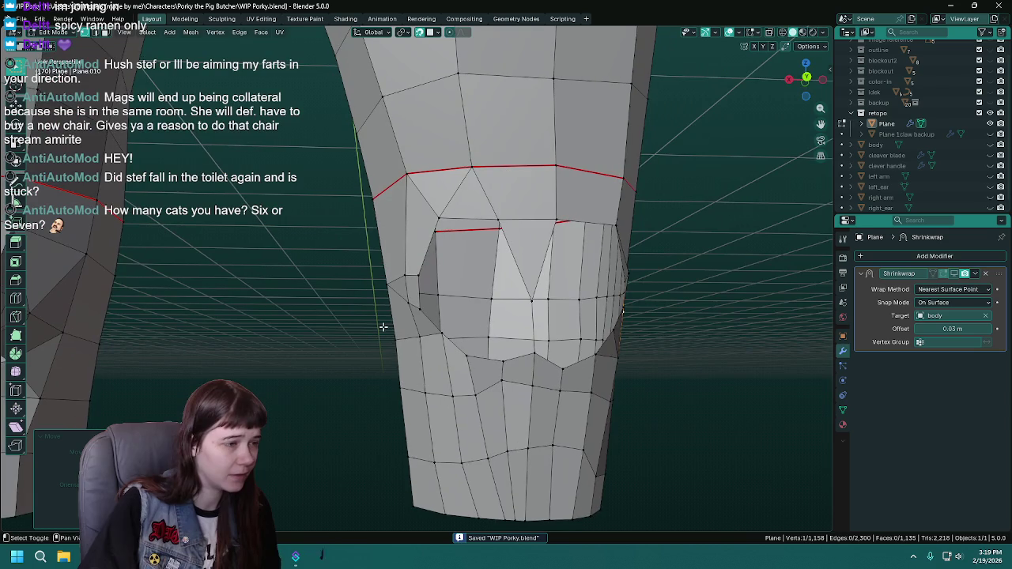
key("ctrl+s")
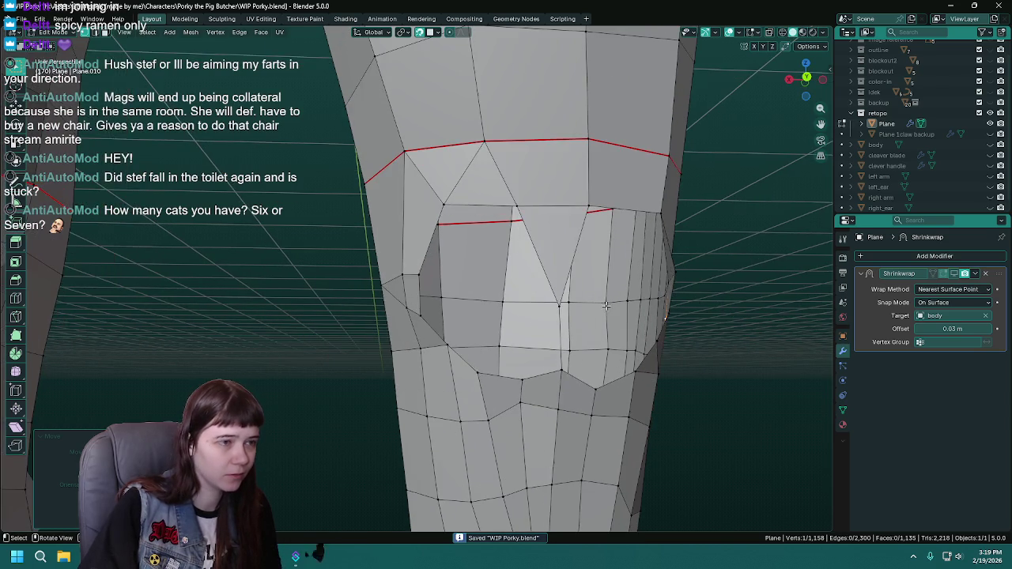
scroll("down", 3)
left_click_drag(361, 307, 461, 333)
left_click_drag(452, 286, 332, 293)
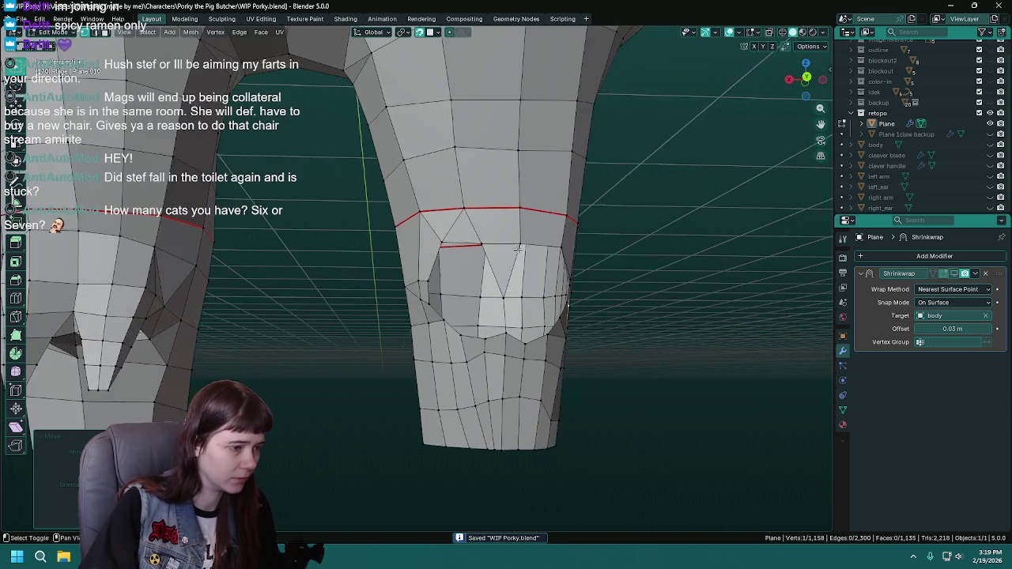
scroll("up", 3)
left_click_drag(474, 268, 495, 335)
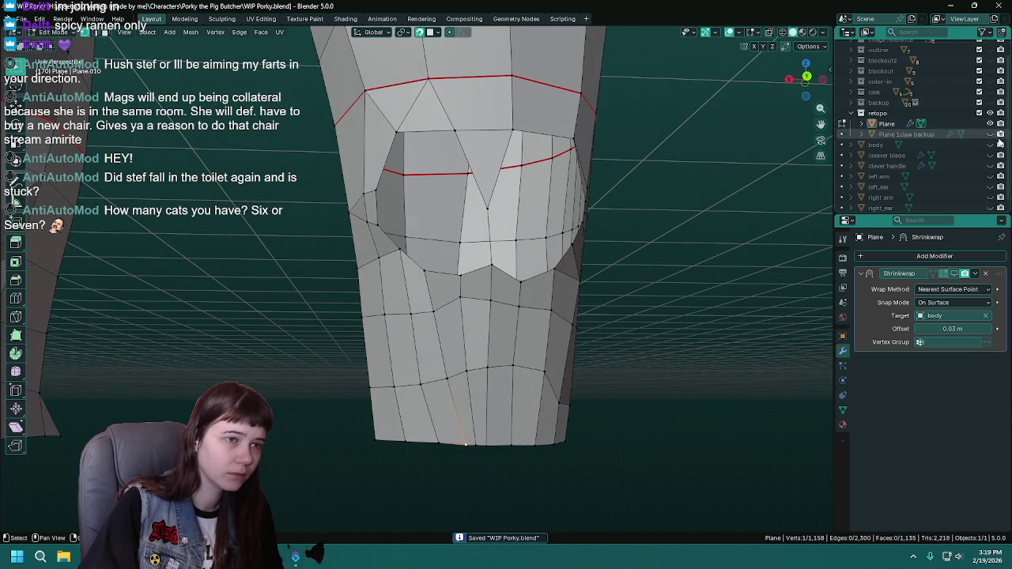
Show the body again and snap another vertex onto it near the crotch.
left_click(990, 145)
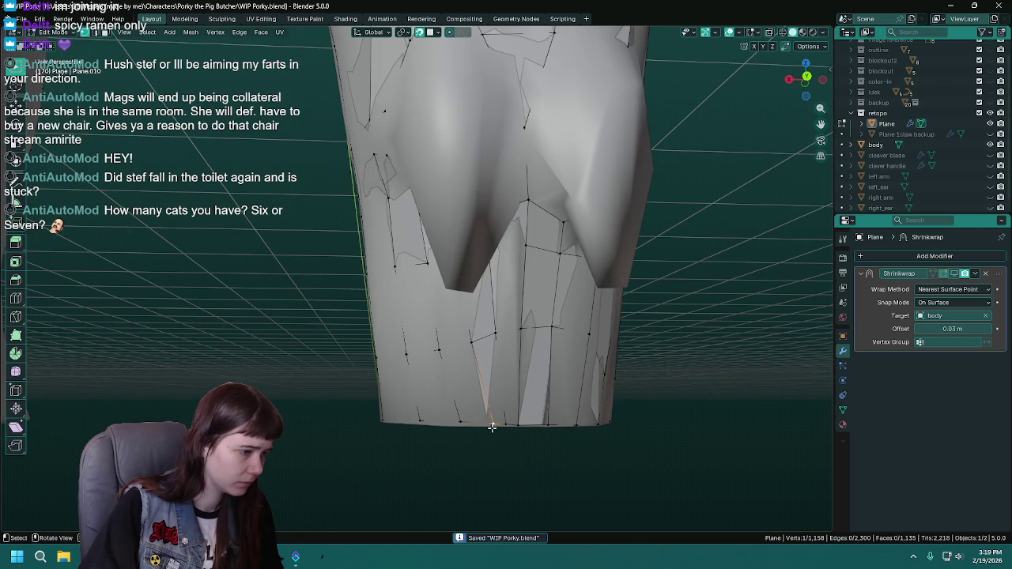
key("g")
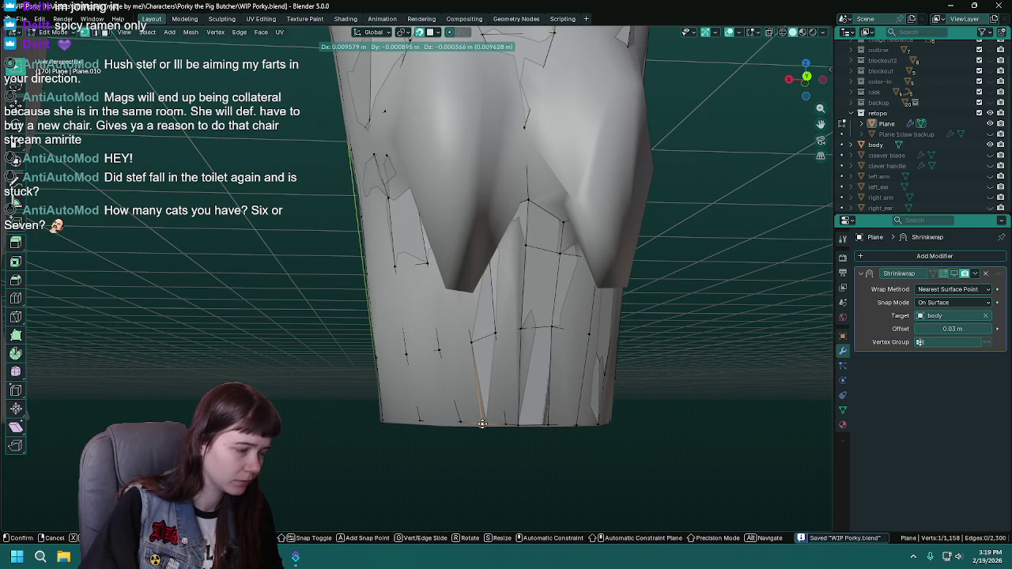
left_click(484, 423)
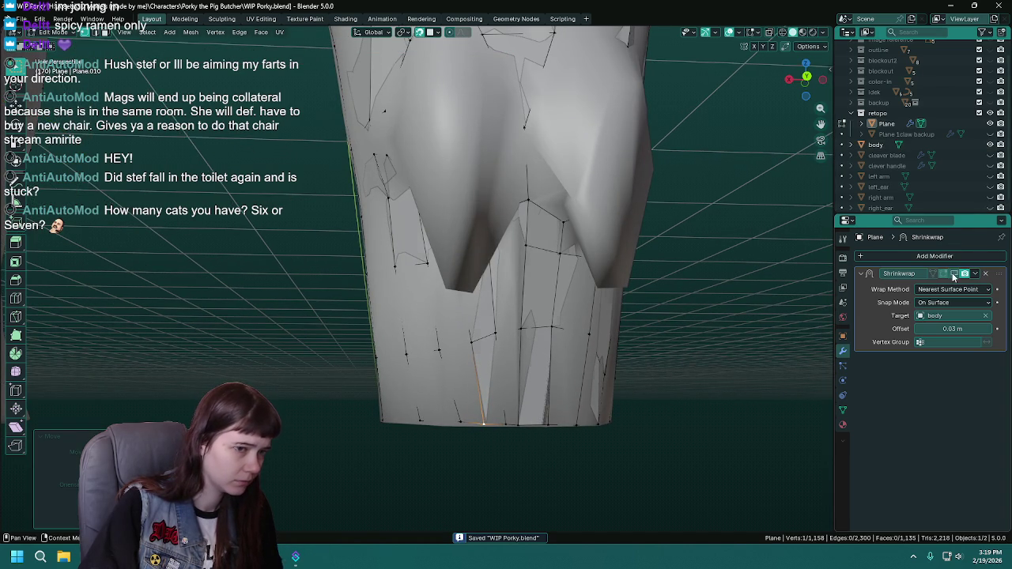
left_click_drag(490, 301, 482, 268)
right_click(457, 257)
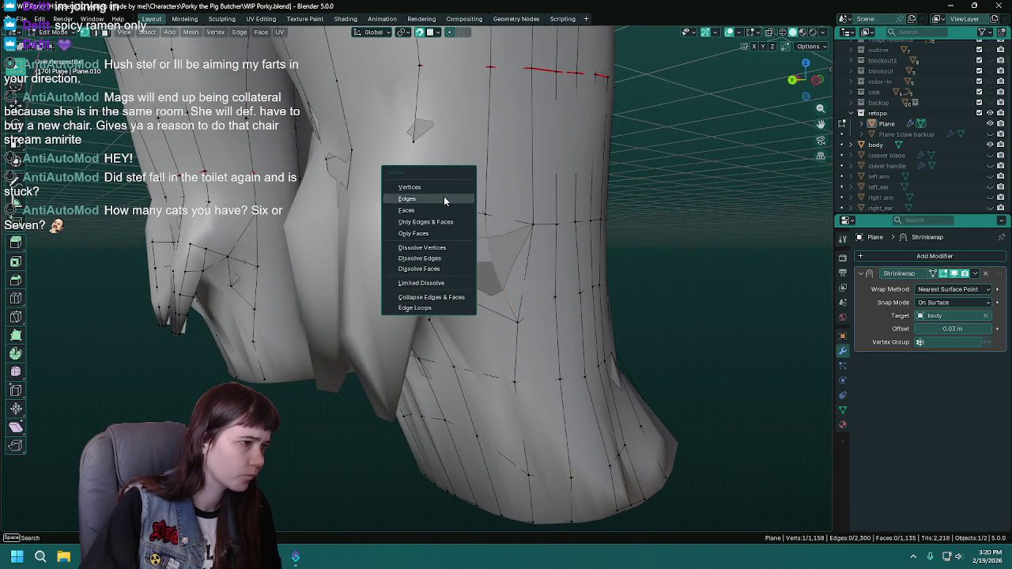
Dissolve the stray crotch vertex and extrude a repositioned vertex to start filling the hole.
left_click(447, 249)
left_click_drag(523, 290, 470, 242)
left_click(480, 272)
key("e")
left_click(471, 226)
key("g")
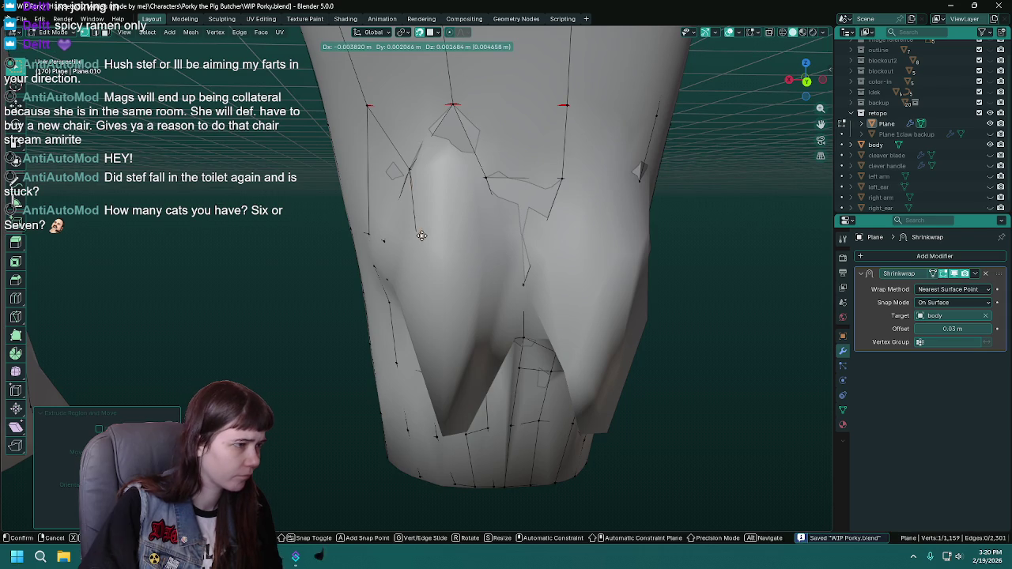
left_click(425, 235)
Extrude another vertex onto the leg surface and fill the first new face.
left_click(485, 180)
key("e")
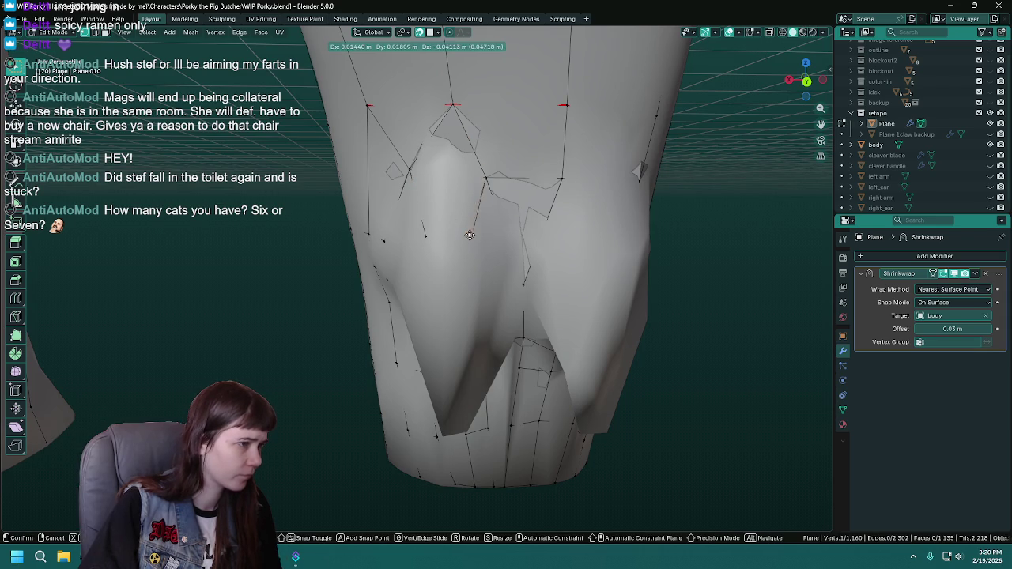
left_click(469, 236)
left_click_drag(469, 236, 427, 210)
left_click(423, 205)
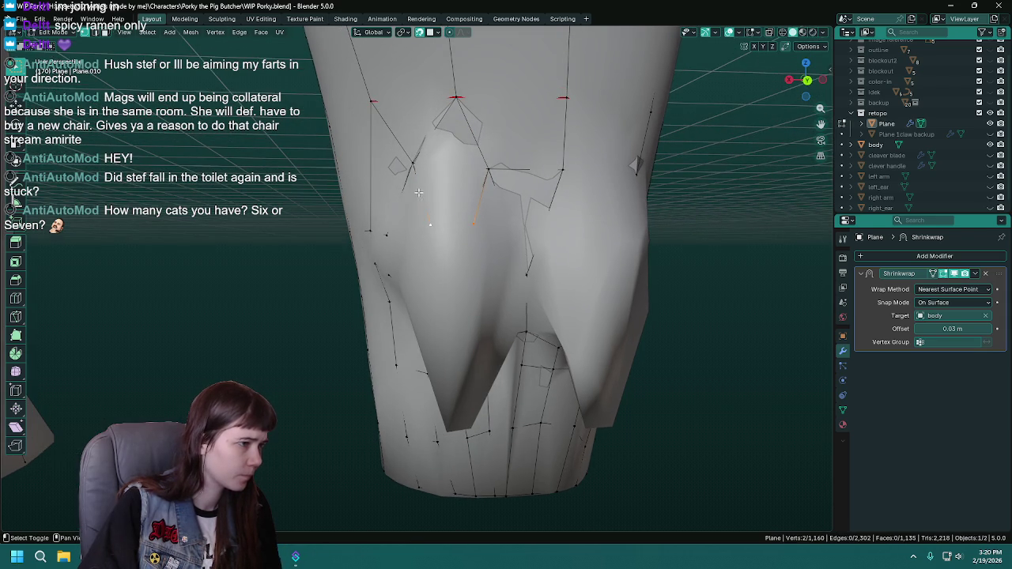
key("f")
left_click_drag(506, 230, 493, 238)
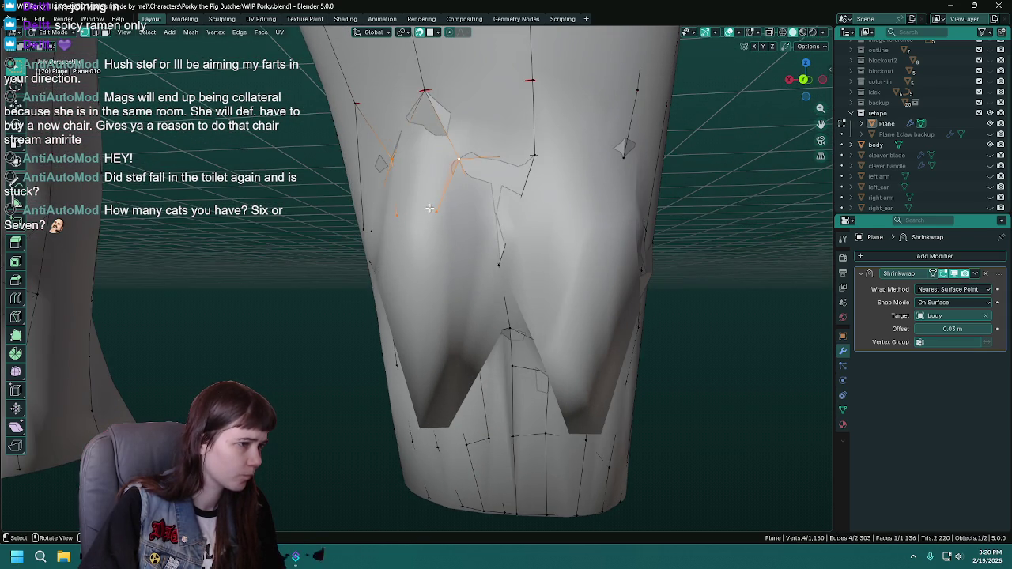
Extrude one more vertex, pair it with a neighbour, and save.
key("e")
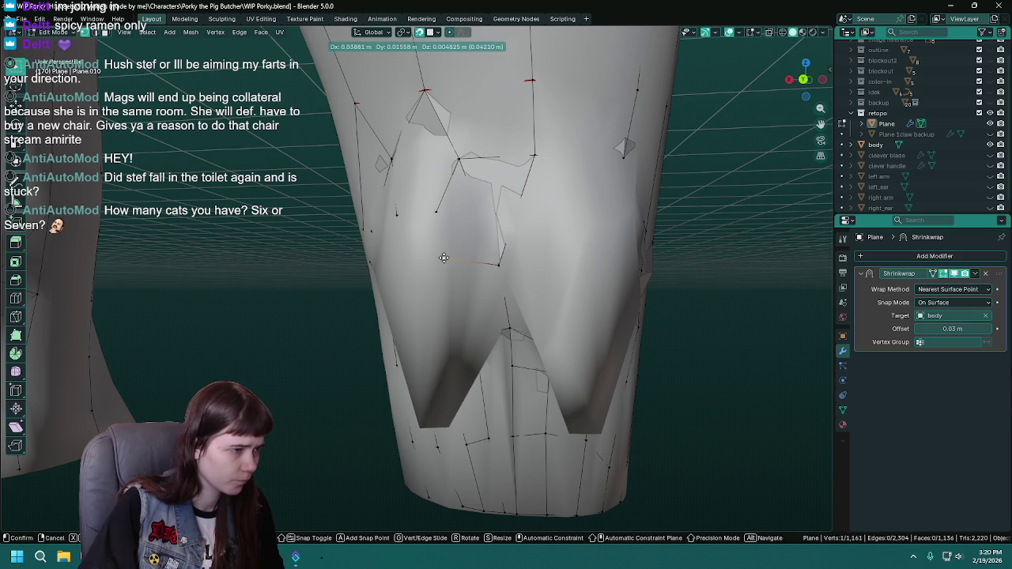
left_click(450, 262)
left_click(438, 211)
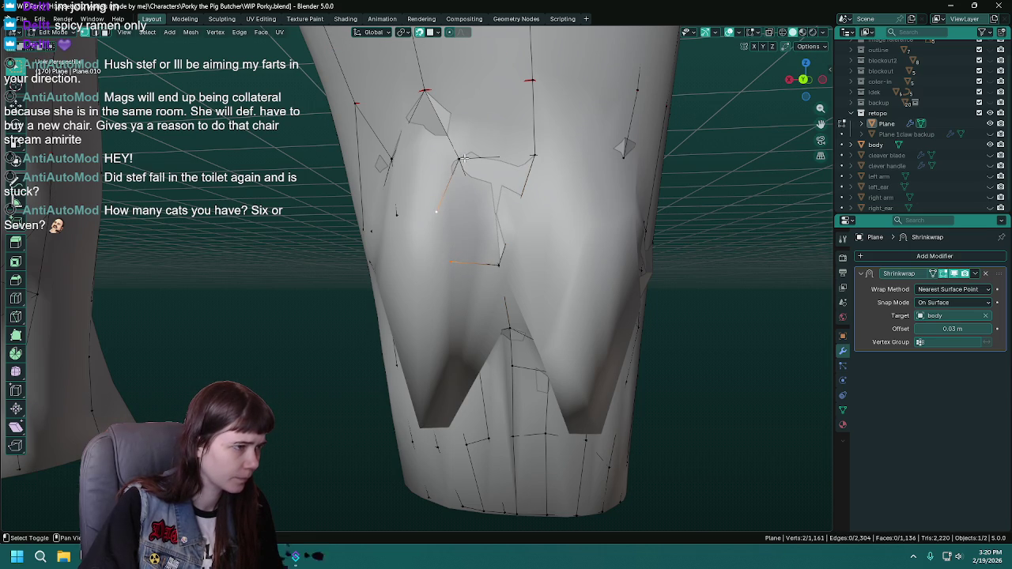
left_click_drag(514, 298, 465, 249)
key("ctrl+s")
Extrude a chain of three vertices down the inner leg to the crotch point and adjust one.
key("e")
left_click(461, 290)
key("e")
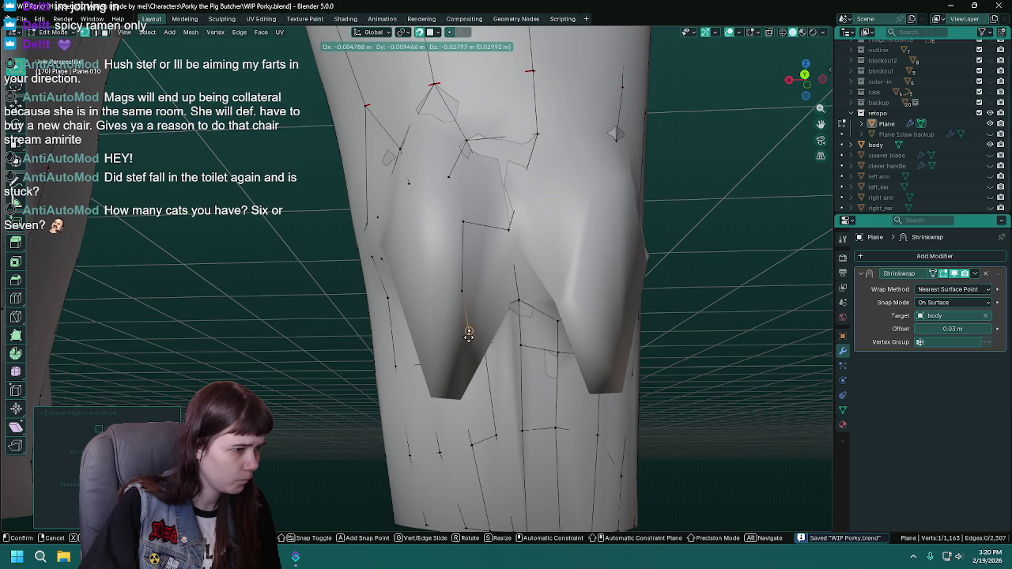
left_click(459, 353)
key("e")
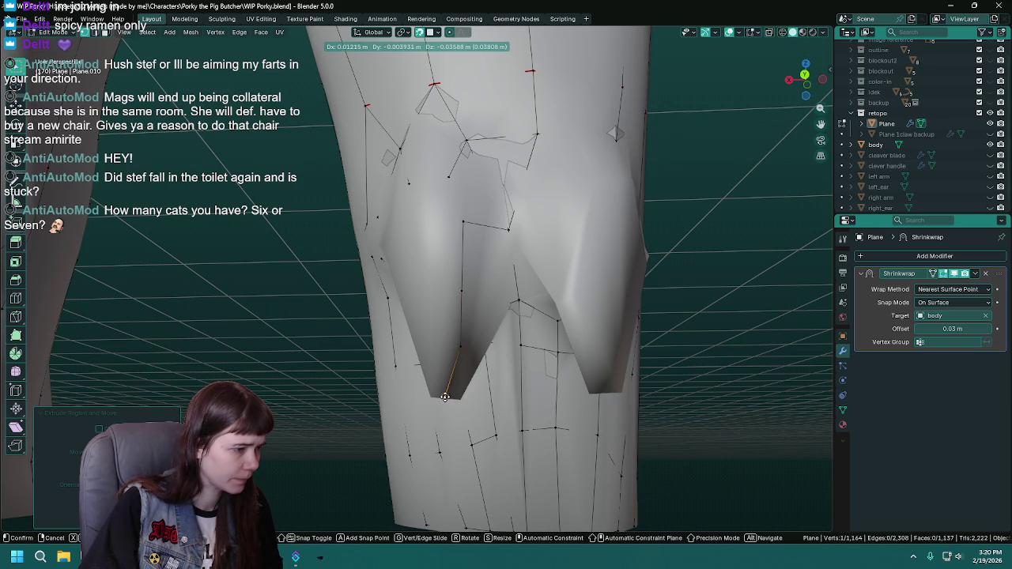
left_click(448, 396)
left_click_drag(448, 396, 446, 262)
key("g")
left_click(476, 335)
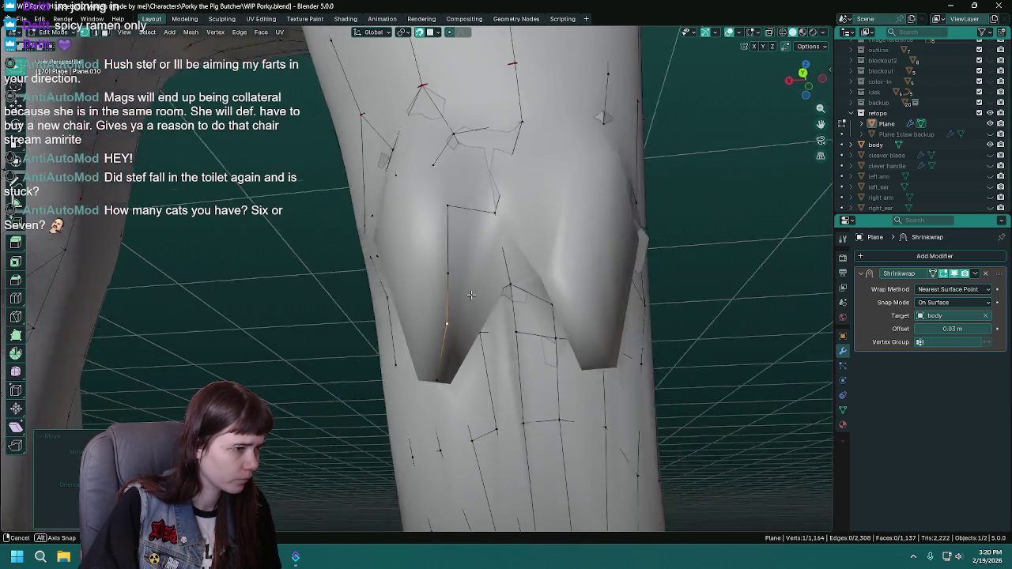
Extrude a new vertex and select it with a neighbour for the next face.
key("e")
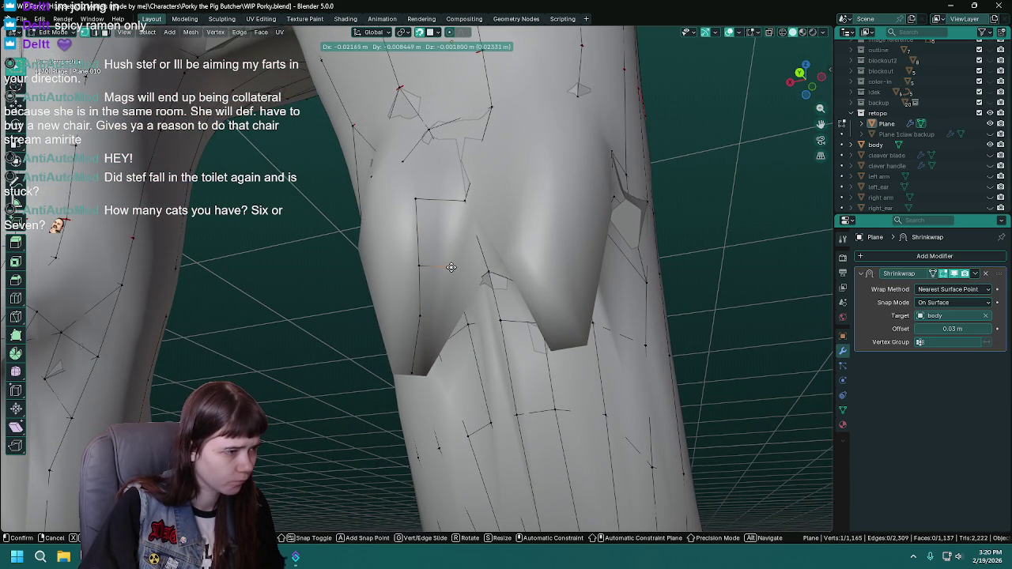
left_click(457, 270)
left_click(469, 195)
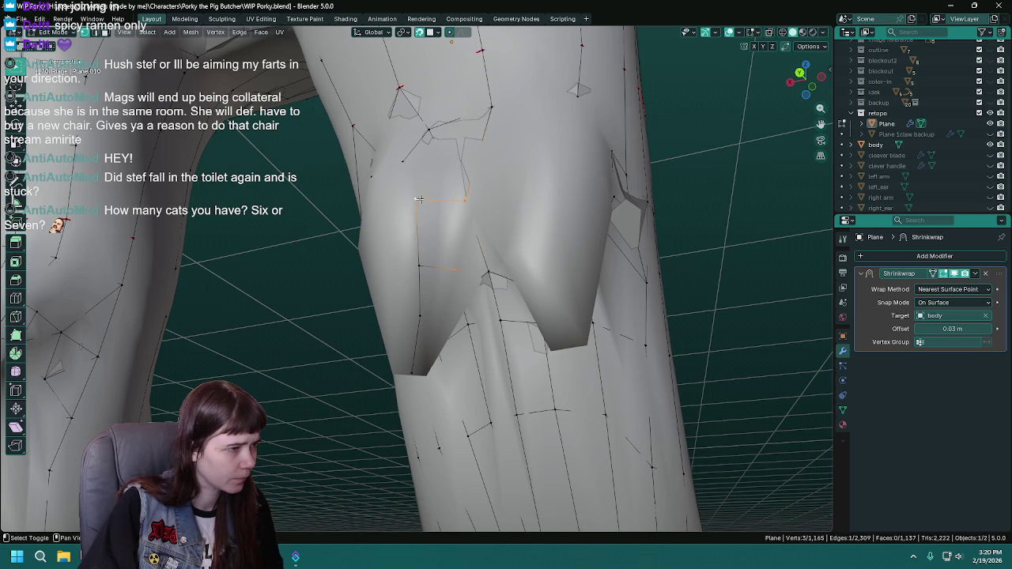
left_click_drag(454, 270, 451, 246)
Extrude vertices from two corner vertices and select pairs to bridge the remaining gap.
left_click(451, 242)
key("e")
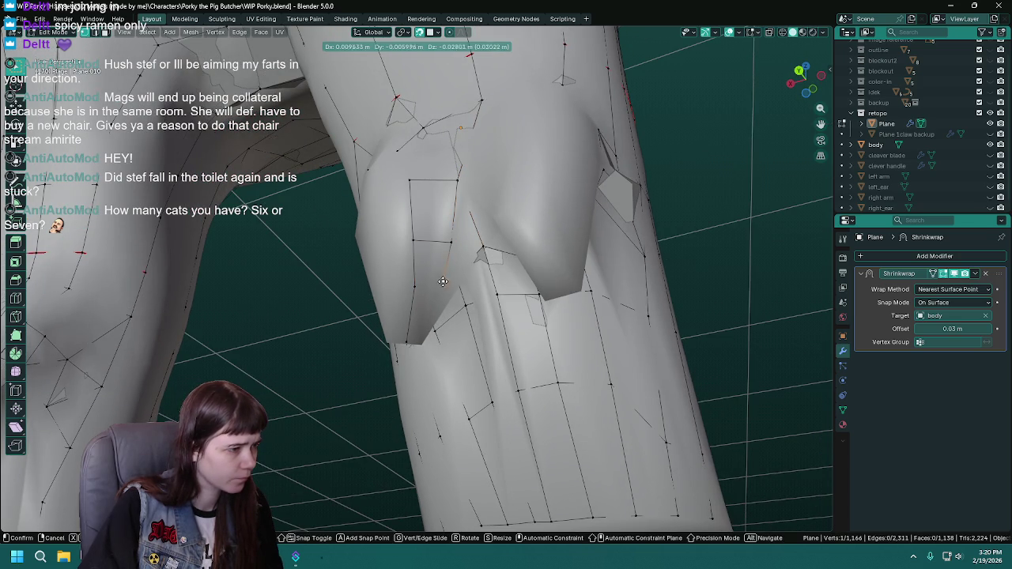
left_click(440, 286)
left_click(409, 246)
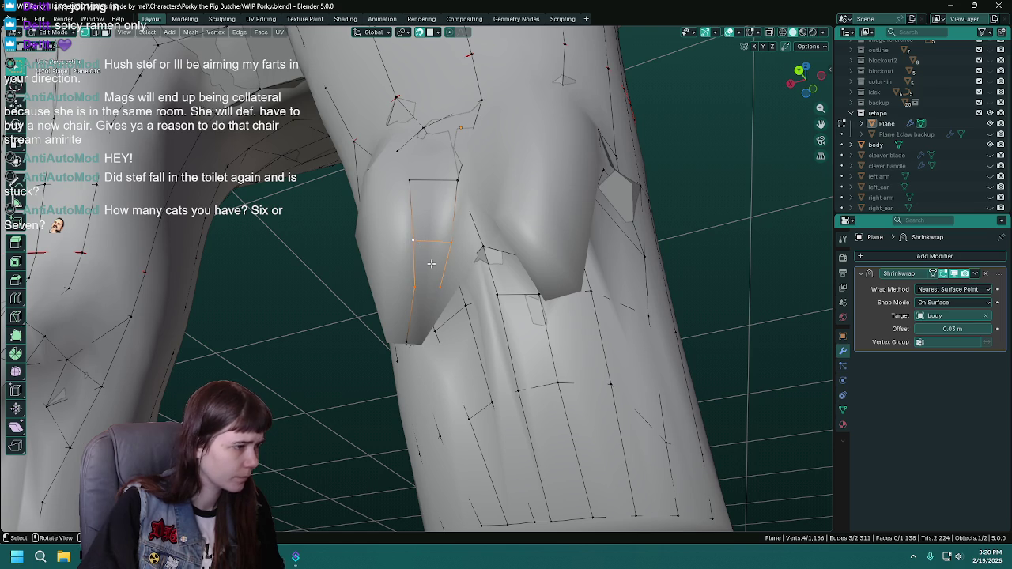
left_click_drag(439, 290, 433, 283)
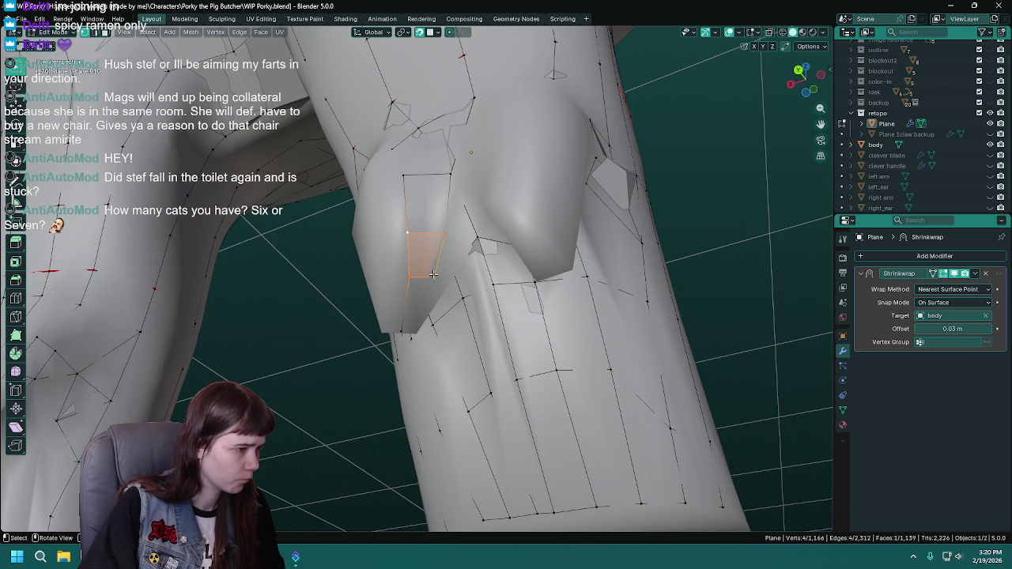
left_click(416, 320)
key("e")
left_click(406, 274)
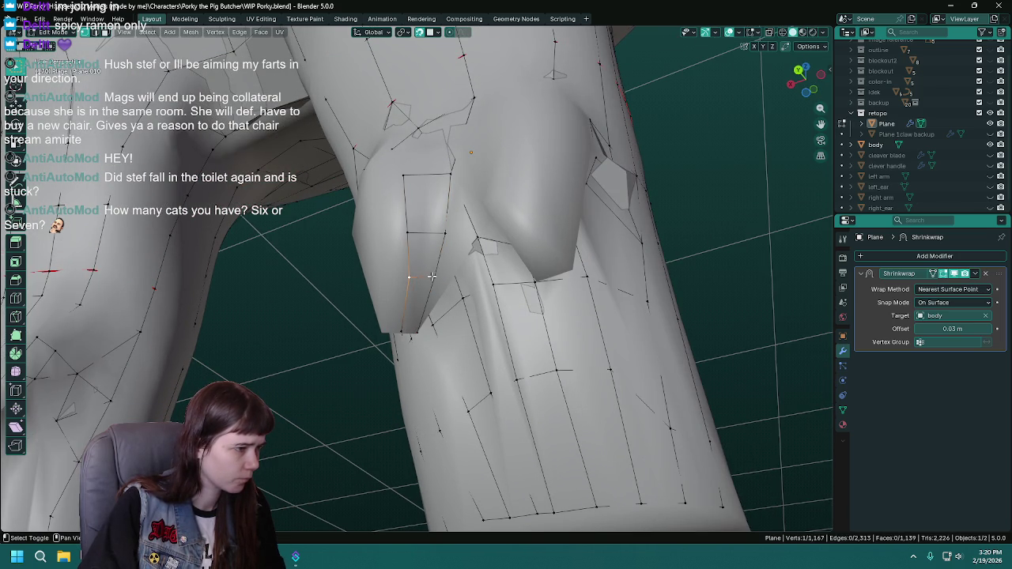
Undo an unwanted face extrusion, fill a face from the selected vertices, and save.
left_click_drag(462, 304, 404, 262)
key("e")
left_click(434, 295)
key("ctrl+s")
key("ctrl+z")
key("f")
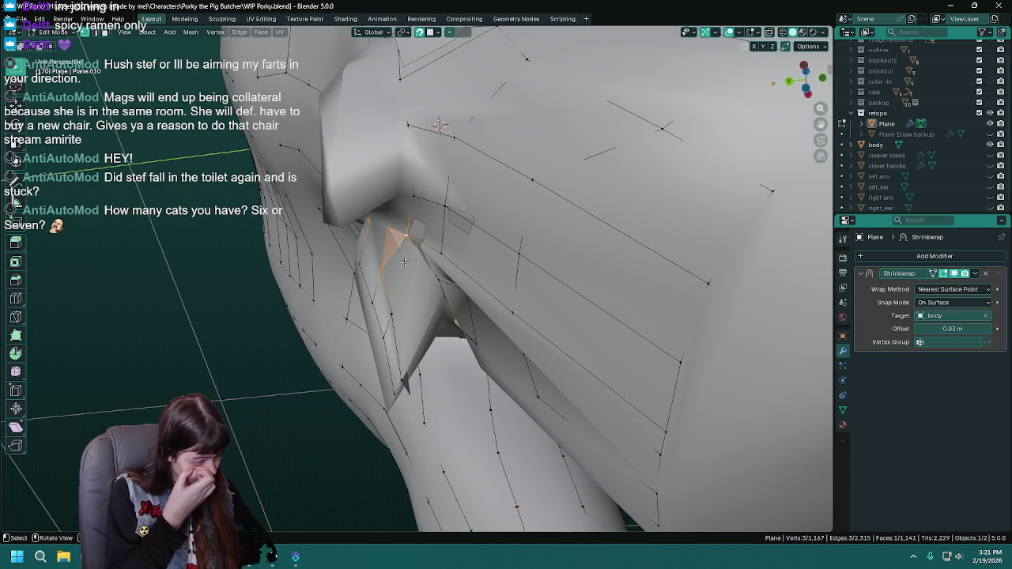
key("ctrl+s")
Extrude a new vertex onto the crotch fold, discarding a stray one, and fill another face.
left_click(406, 235)
key("e")
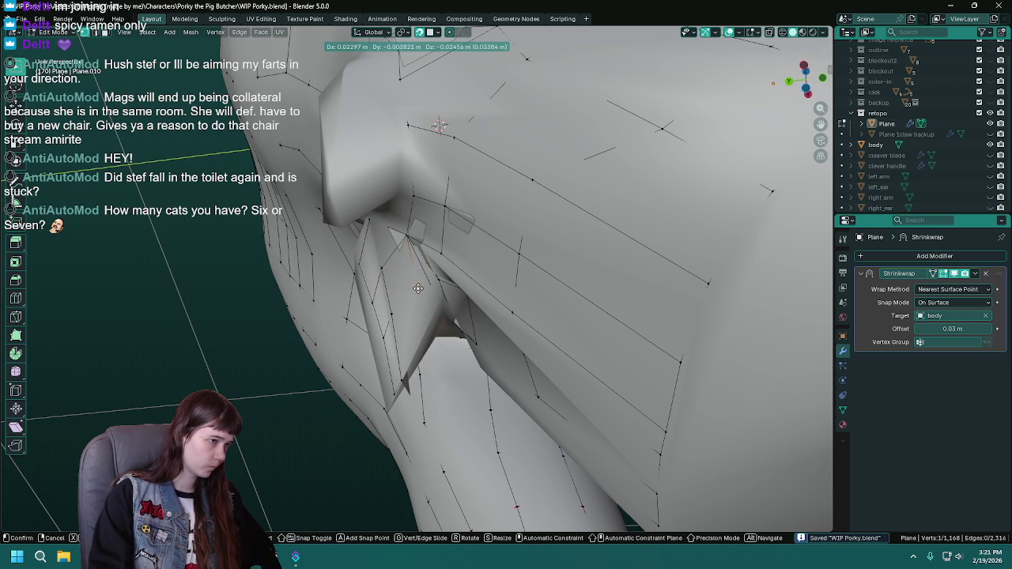
key("Escape")
left_click_drag(418, 286, 427, 284)
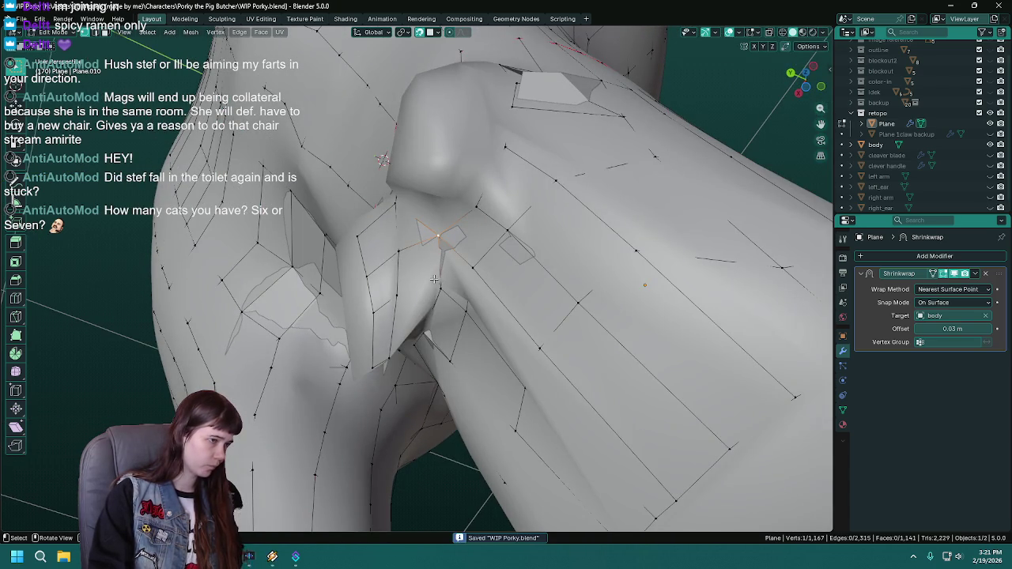
key("e")
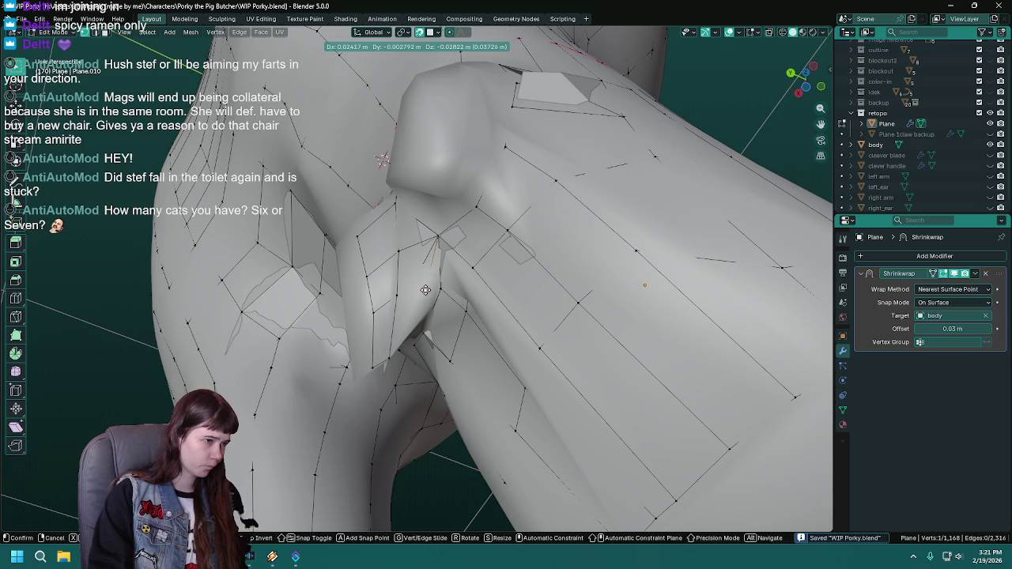
left_click_drag(425, 290, 371, 282)
left_click(397, 286)
left_click(433, 254)
key("f")
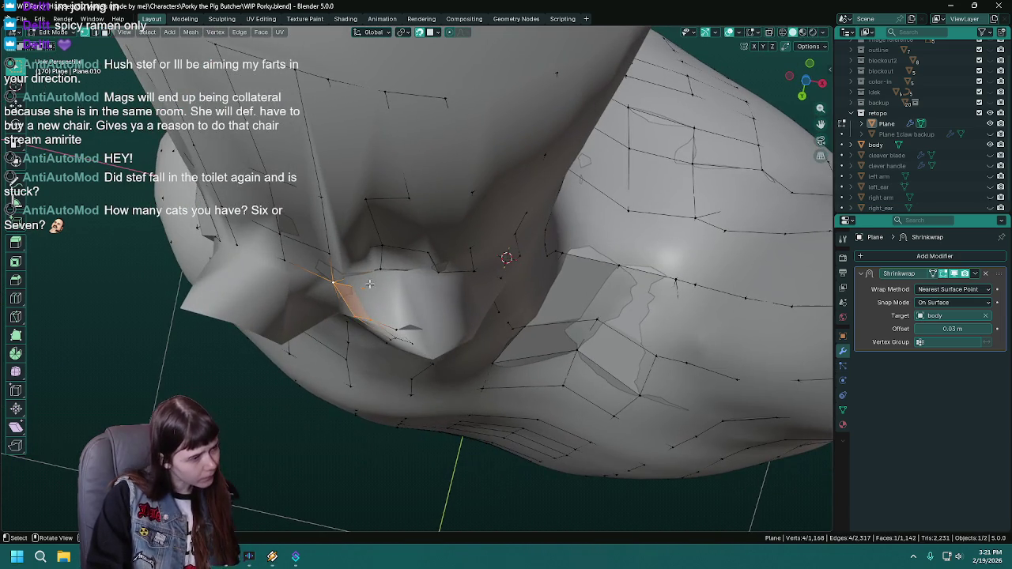
Reposition a vertex in the fold.
key("g")
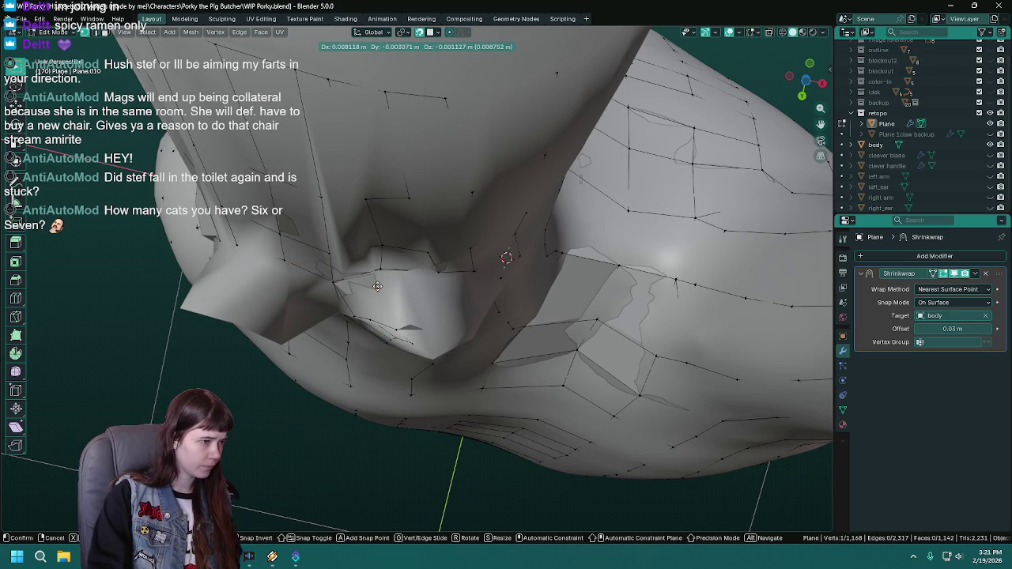
left_click(378, 286)
left_click_drag(377, 286, 426, 292)
left_click(991, 147)
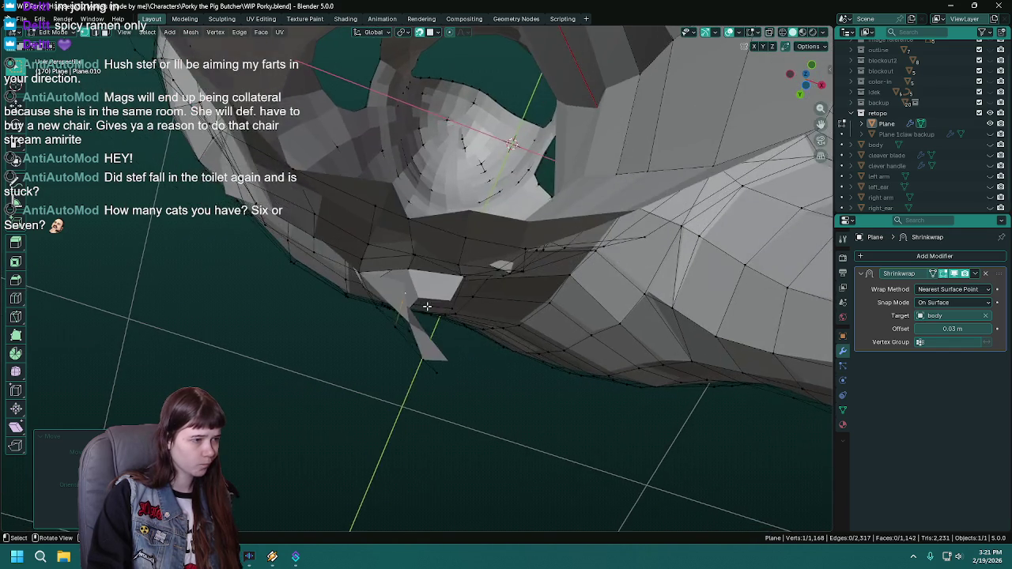
Bring the body back into view, select a retopo edge, toggle Shrinkwrap realtime display, and save.
left_click_drag(405, 303, 514, 198)
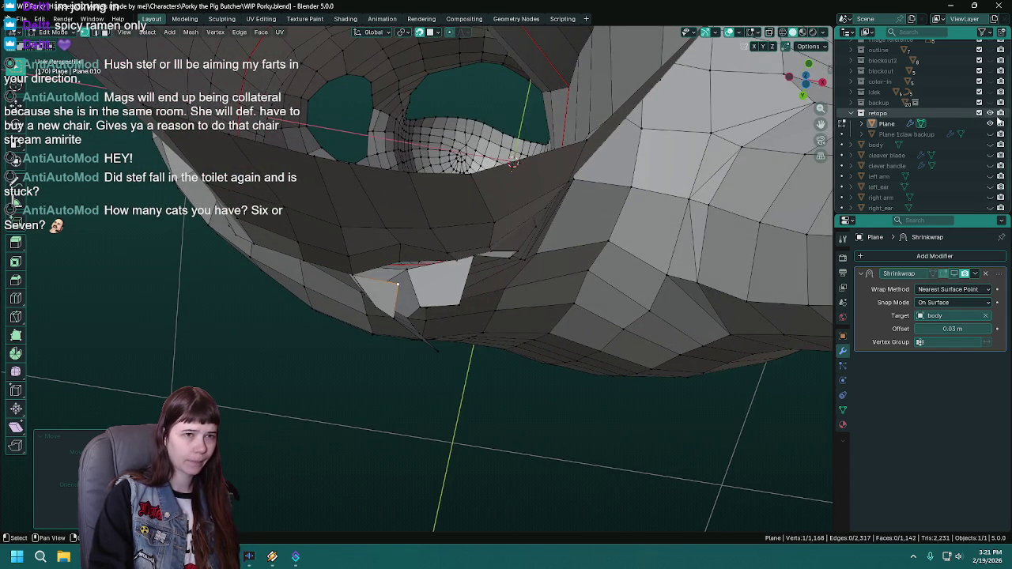
left_click(990, 144)
left_click_drag(342, 308, 388, 280)
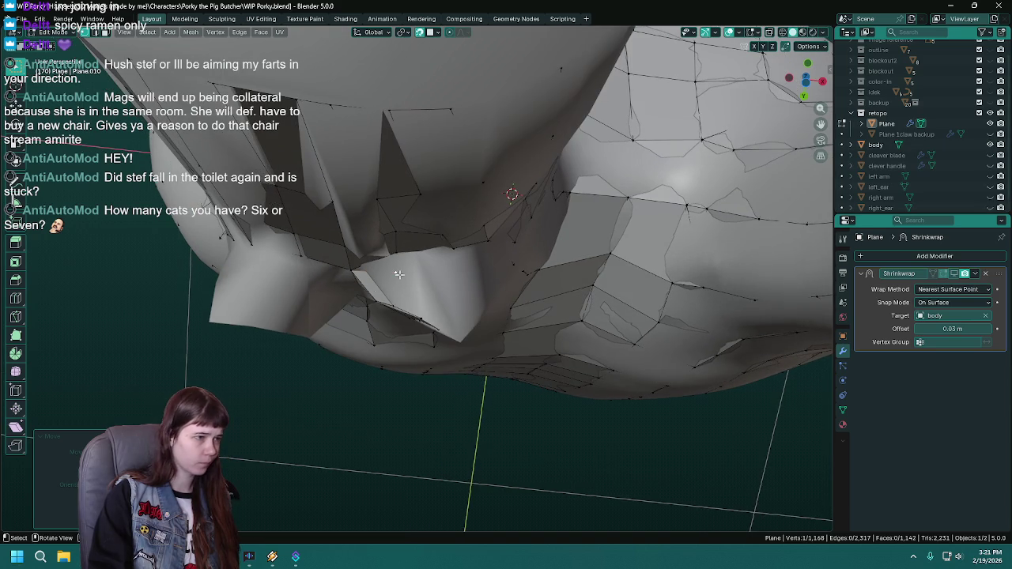
left_click(400, 253)
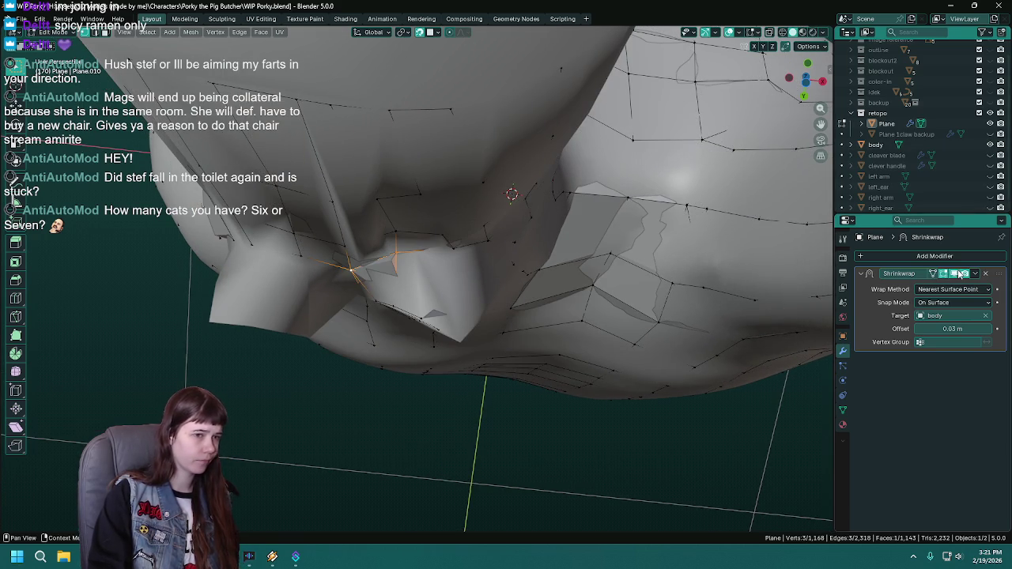
left_click(954, 273)
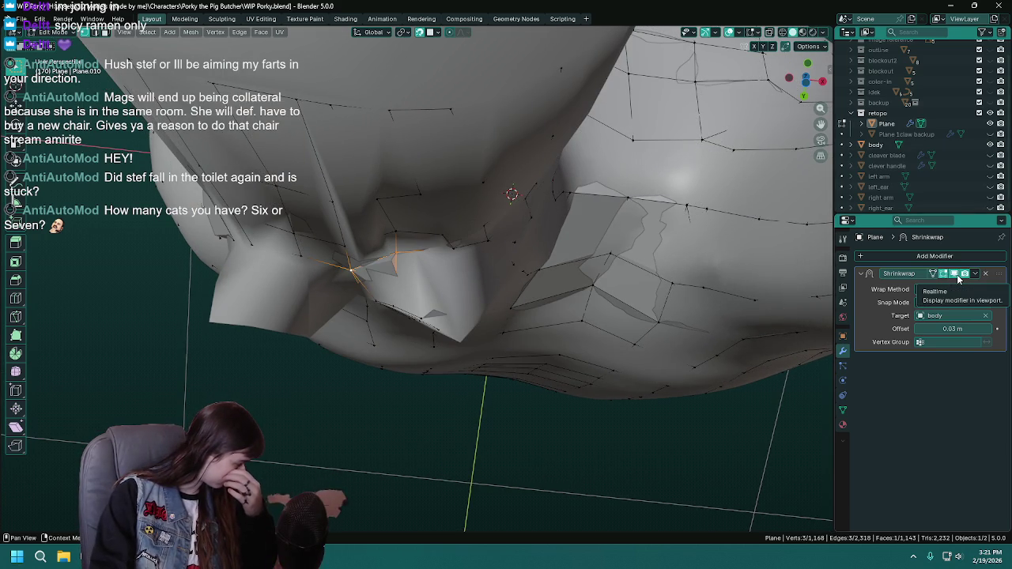
key("ctrl+s")
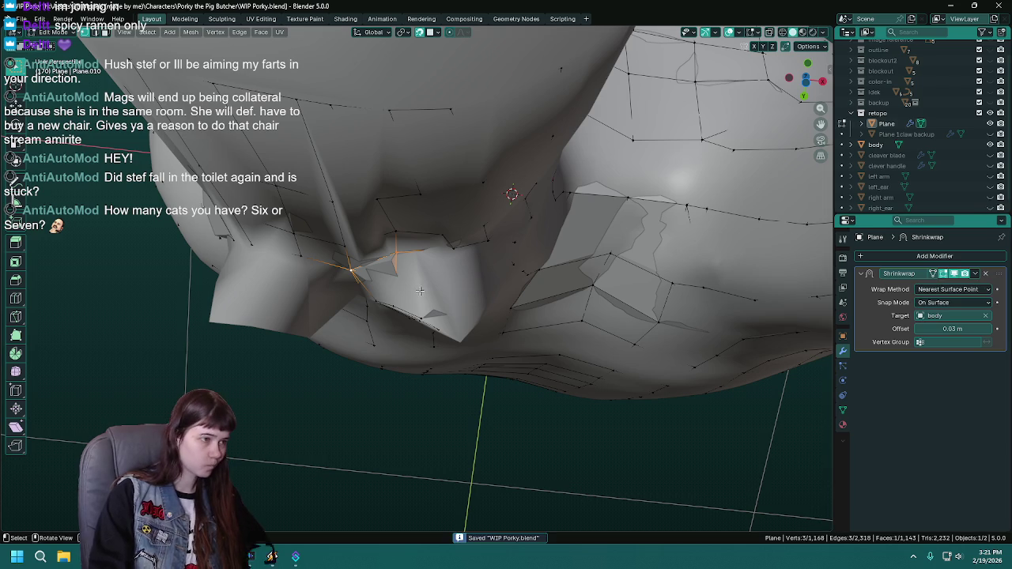
Move two crotch vertices so they sit on the body surface.
key("g")
left_click(398, 265)
left_click_drag(443, 279, 447, 271)
key("g")
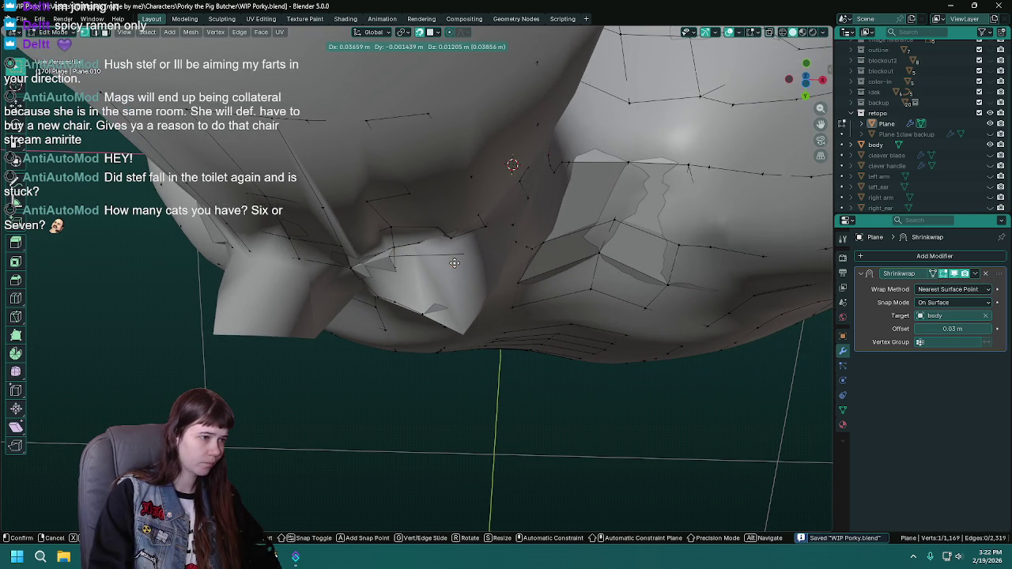
left_click(454, 262)
left_click_drag(454, 263, 349, 338)
Extrude a vertex on the inner hip, fill the new quad, and save.
key("e")
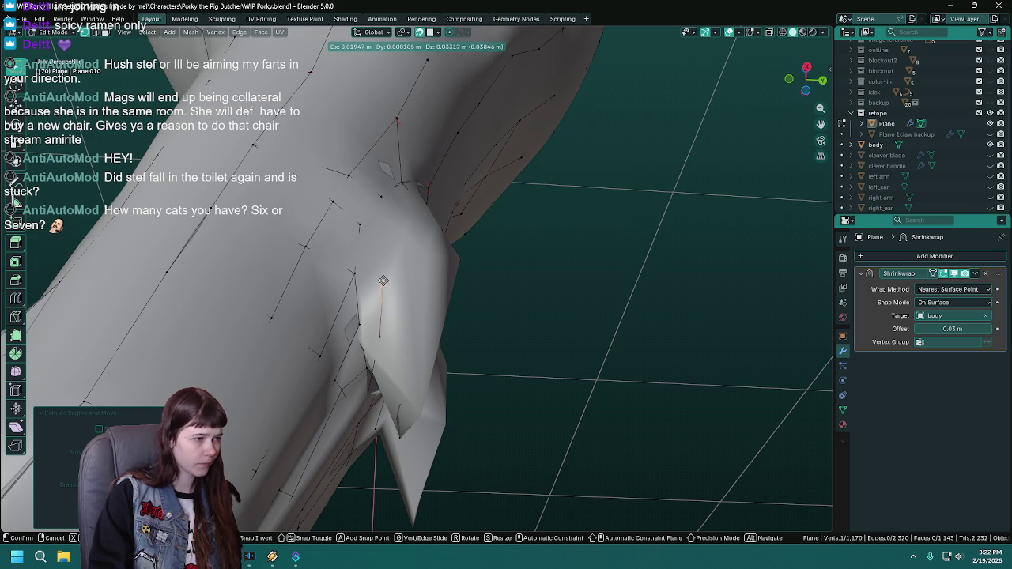
left_click(383, 279)
left_click_drag(382, 279, 390, 275)
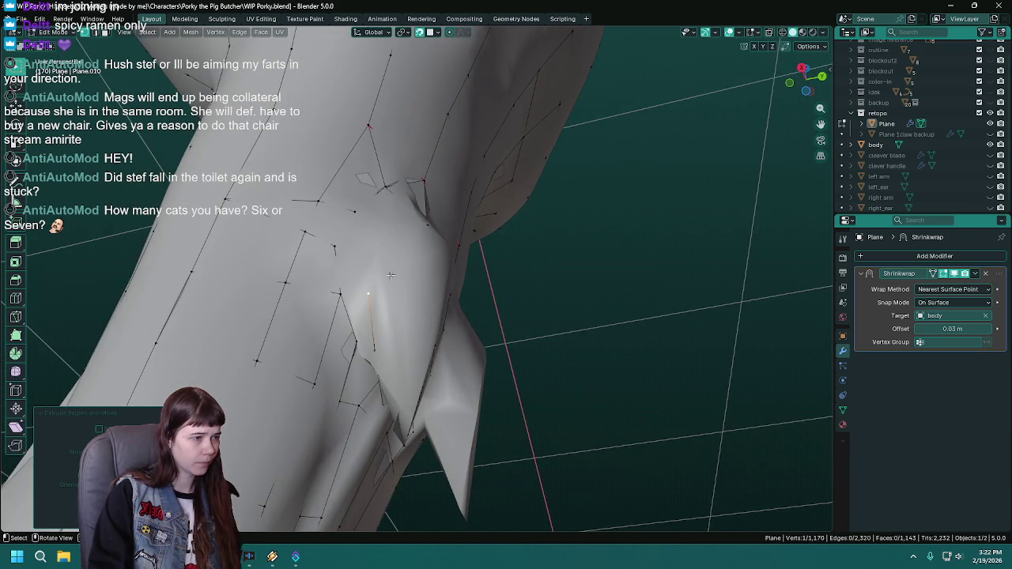
left_click(343, 293)
left_click_drag(382, 346, 383, 295)
key("f")
left_click_drag(452, 296, 514, 301)
key("ctrl+s")
Select individual inner-hip vertices from a side view and save.
left_click_drag(470, 270, 378, 274)
left_click(378, 273)
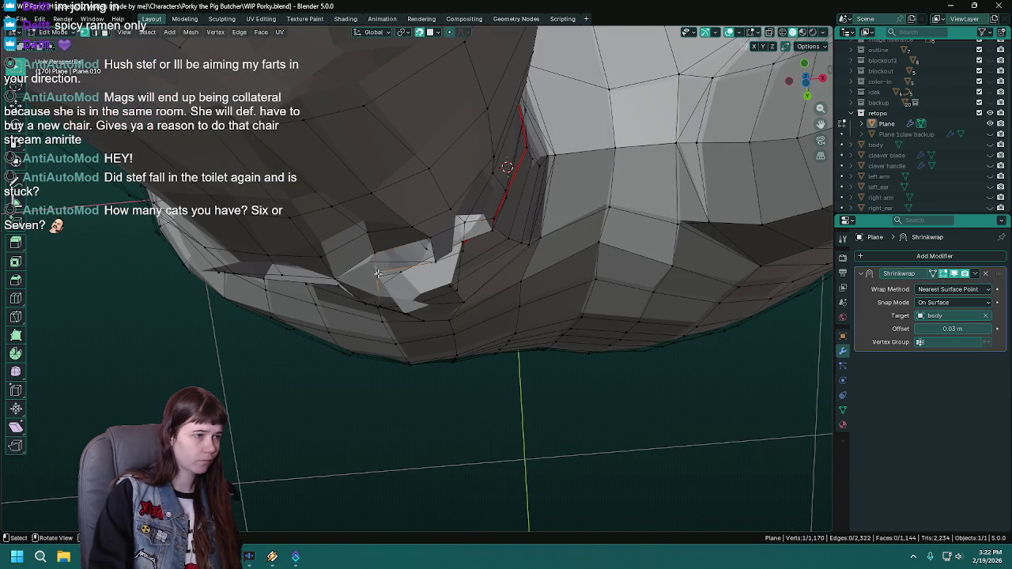
left_click_drag(477, 281, 445, 324)
left_click(384, 246)
left_click_drag(385, 246, 451, 340)
key("ctrl+s")
Show the body, extrude from an edge vertex, and cancel the stray extra vertex.
left_click(990, 144)
left_click_drag(395, 316, 429, 288)
key("e")
left_click(429, 289)
key("e")
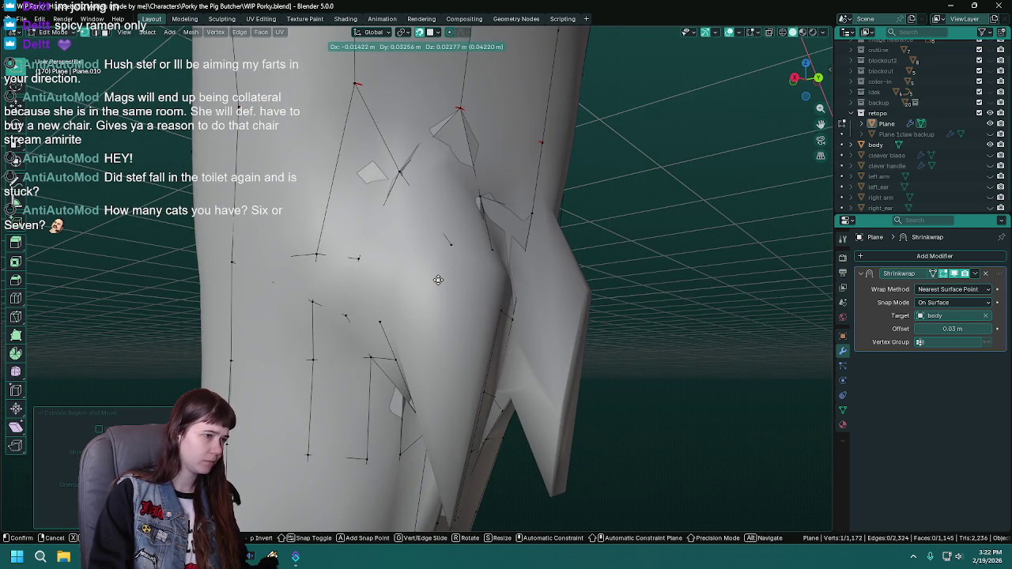
right_click(435, 273)
left_click_drag(436, 274, 414, 308)
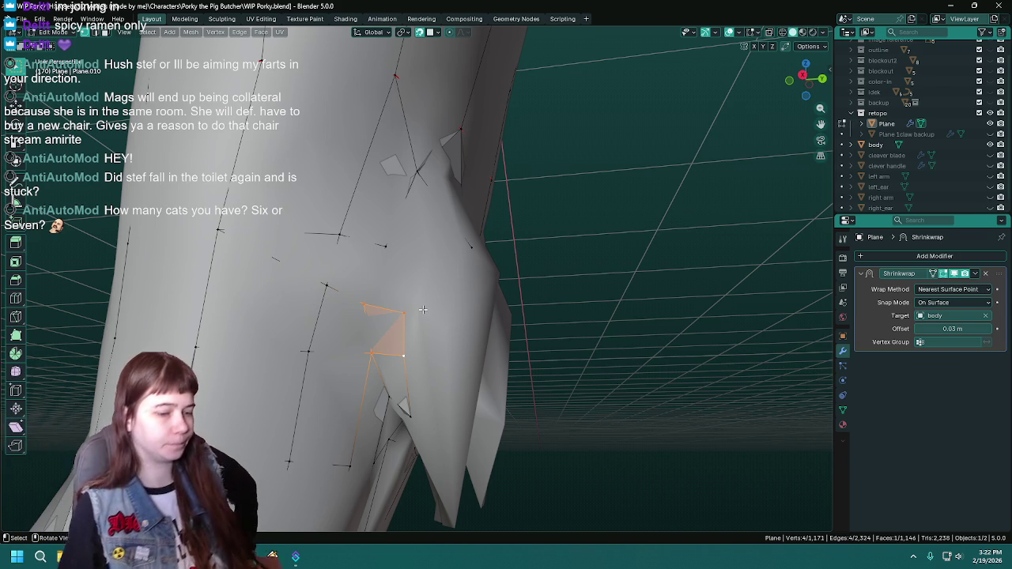
Nudge three inner-hip vertices onto the leg surface, saving along the way.
left_click_drag(514, 295, 384, 324)
key("ctrl+s")
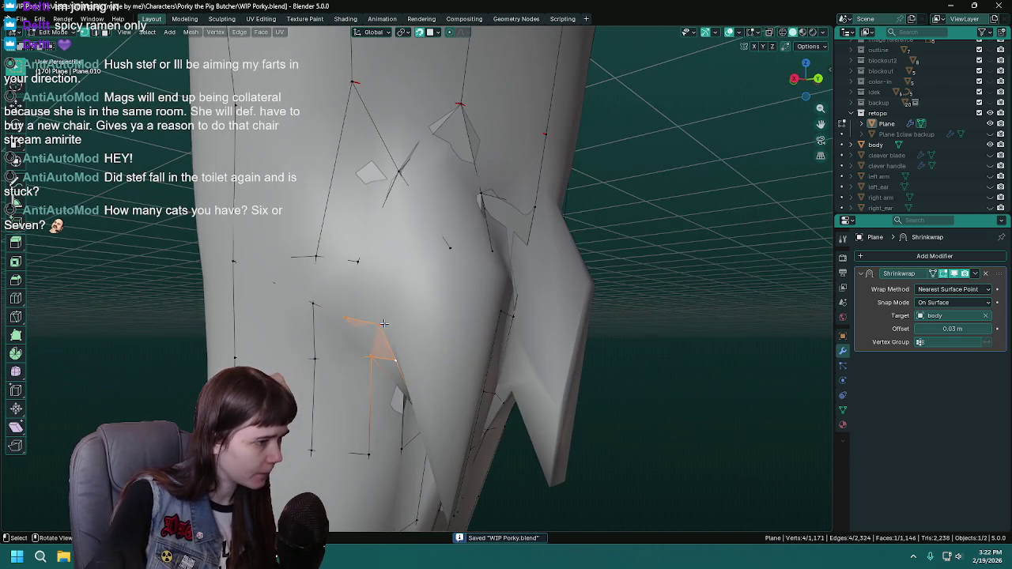
left_click_drag(449, 245, 402, 184)
key("g")
left_click(421, 260)
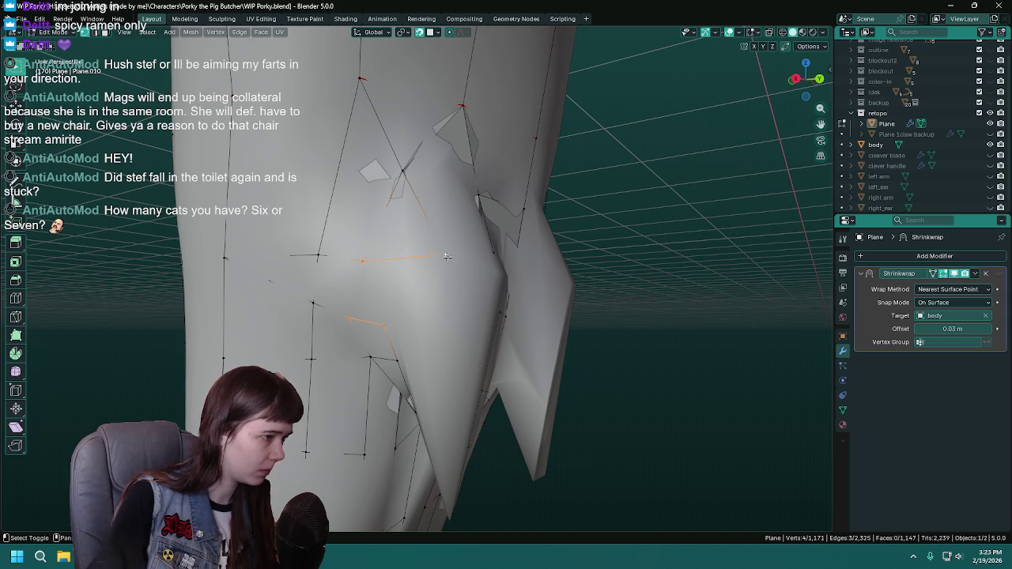
left_click_drag(448, 257, 436, 257)
key("ctrl+s")
key("g")
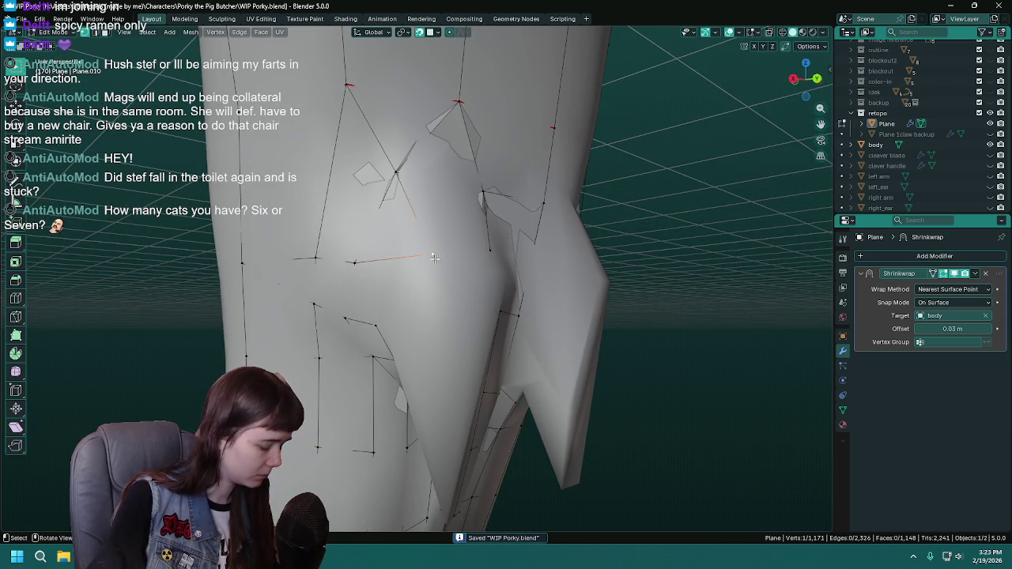
key("g")
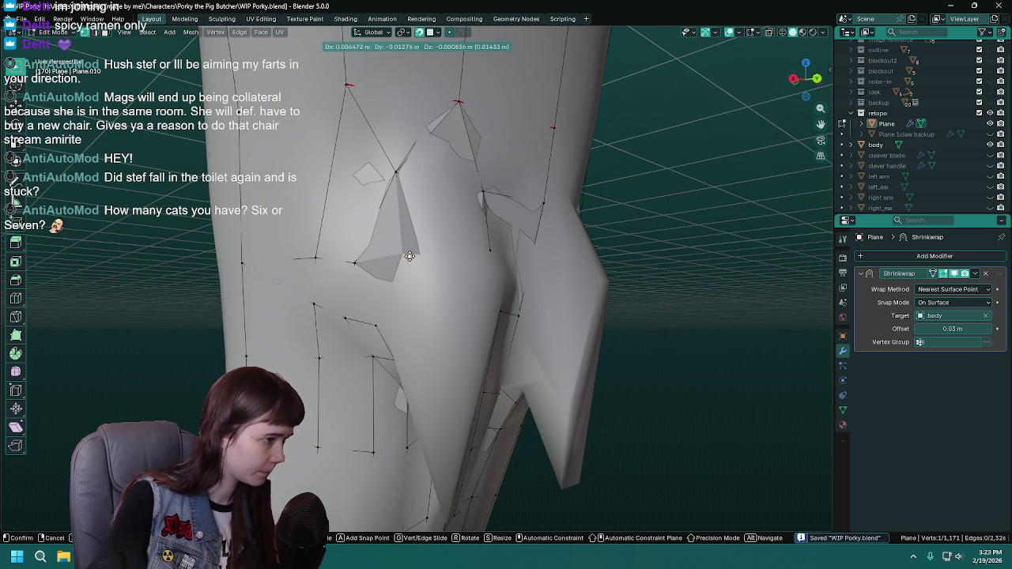
left_click(413, 255)
left_click_drag(413, 255, 376, 250)
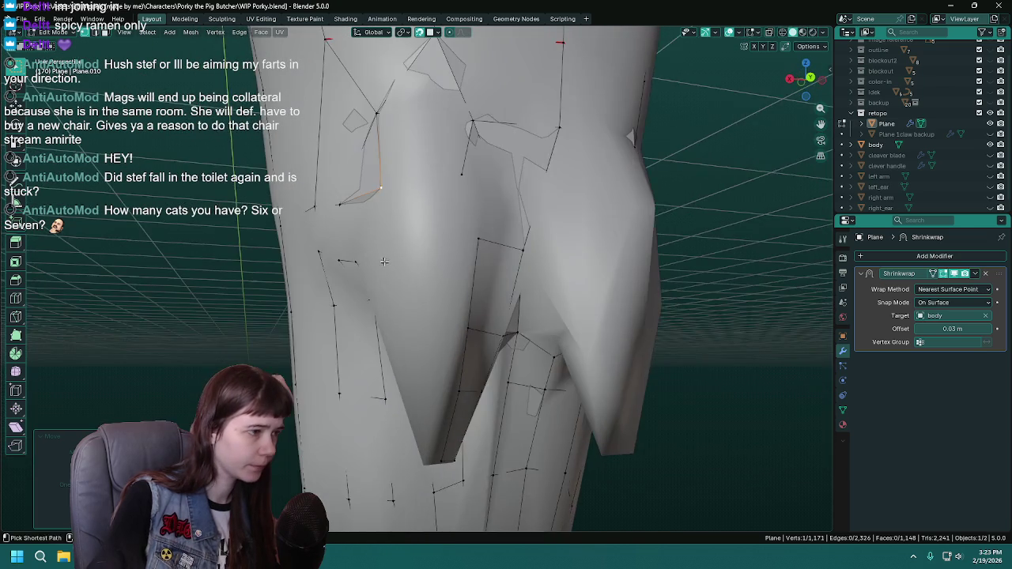
left_click_drag(376, 251, 473, 190)
key("g")
left_click(472, 187)
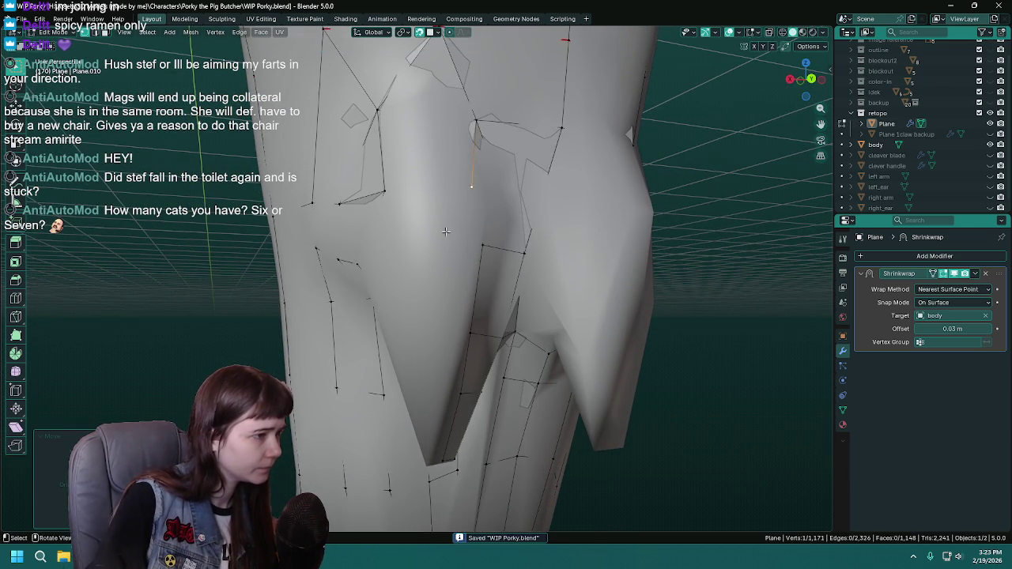
left_click_drag(443, 233, 426, 251)
Extrude a chain of three new vertices down the inner thigh.
key("e")
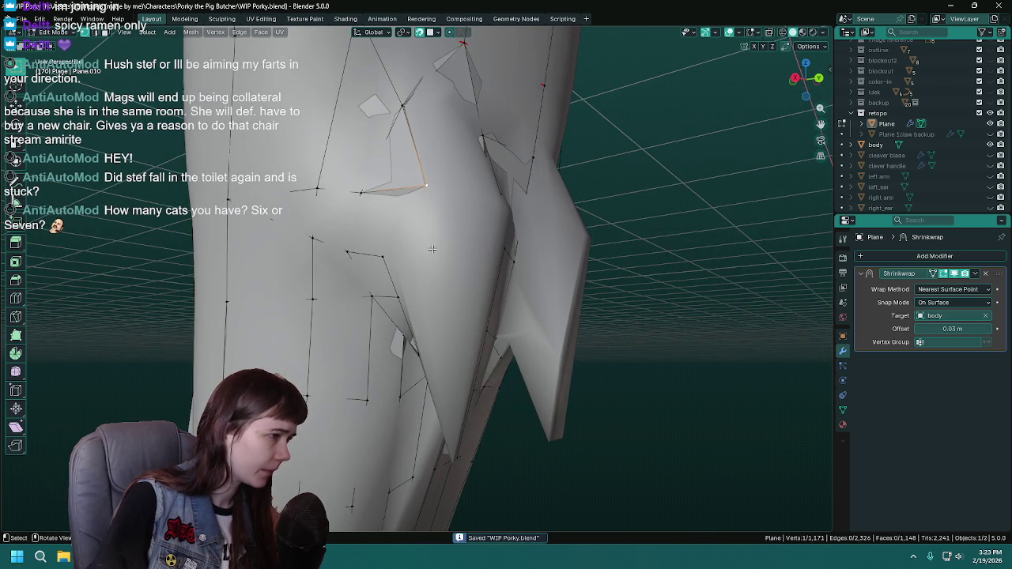
left_click(427, 252)
left_click_drag(427, 252, 385, 245)
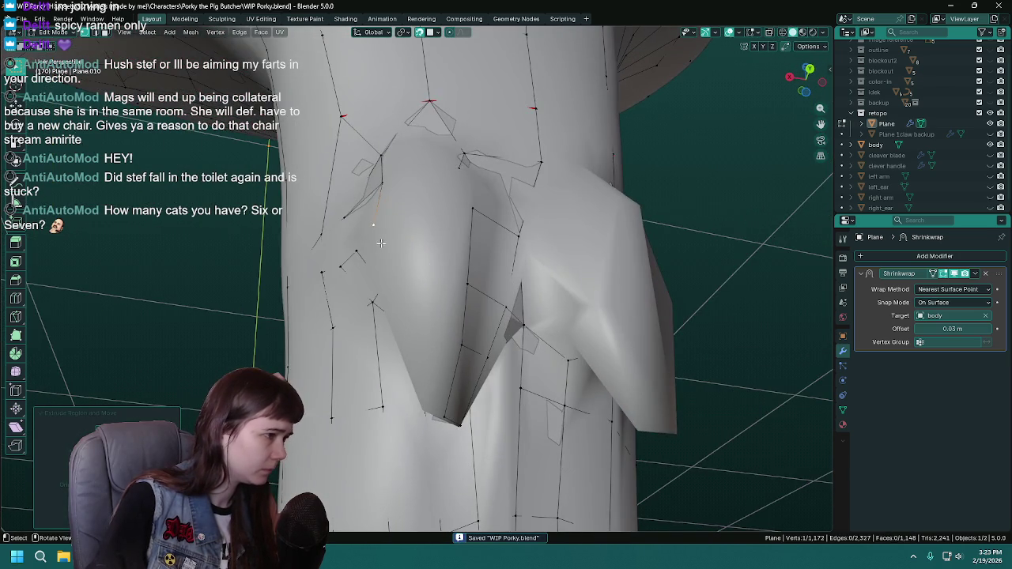
key("e")
left_click(424, 346)
key("e")
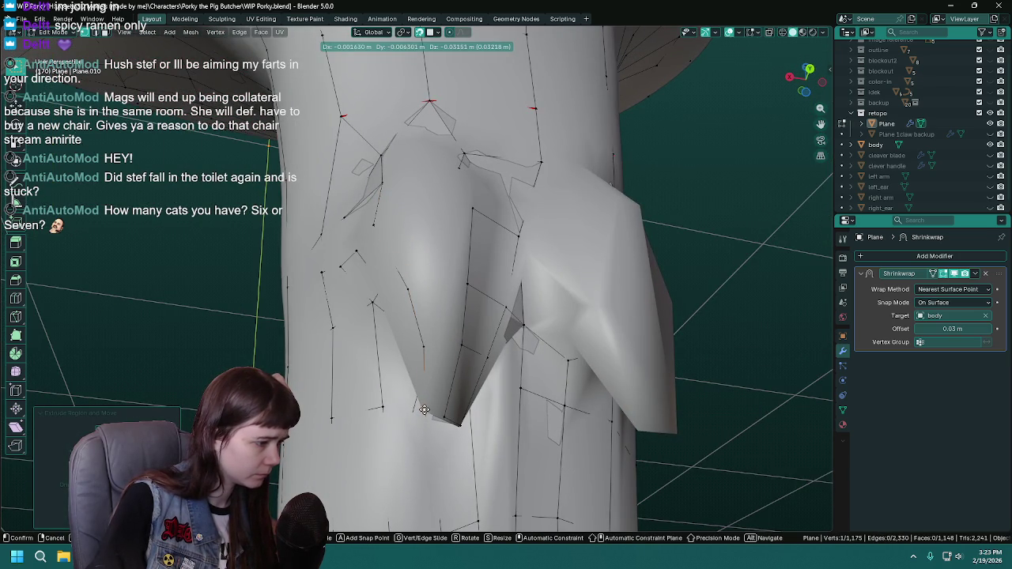
left_click(424, 409)
Reposition one crotch vertex, select an inner-hip vertex, and hide the body mesh.
left_click_drag(424, 287, 427, 328)
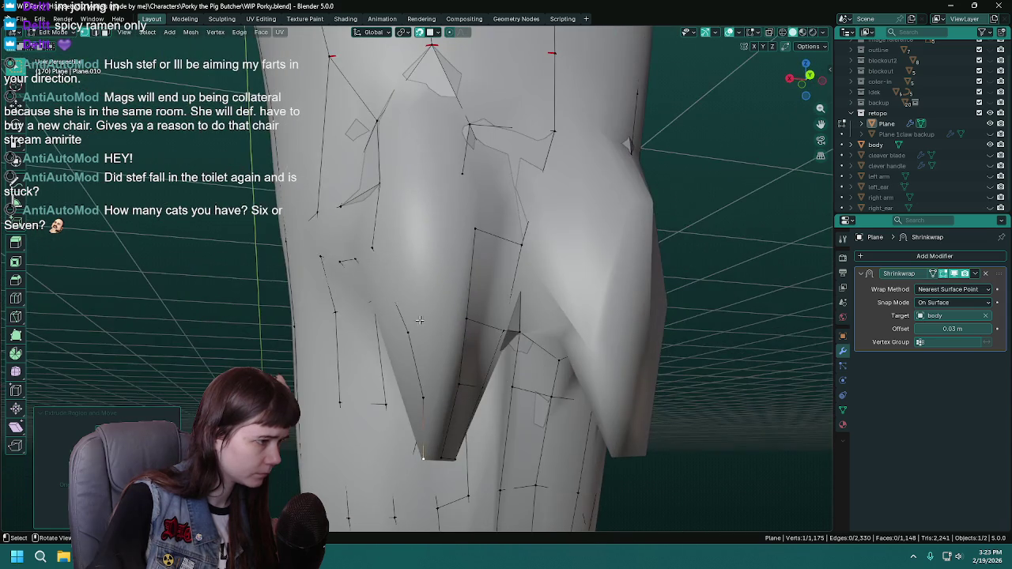
left_click_drag(374, 248, 412, 247)
key("g")
left_click(406, 254)
left_click(414, 242)
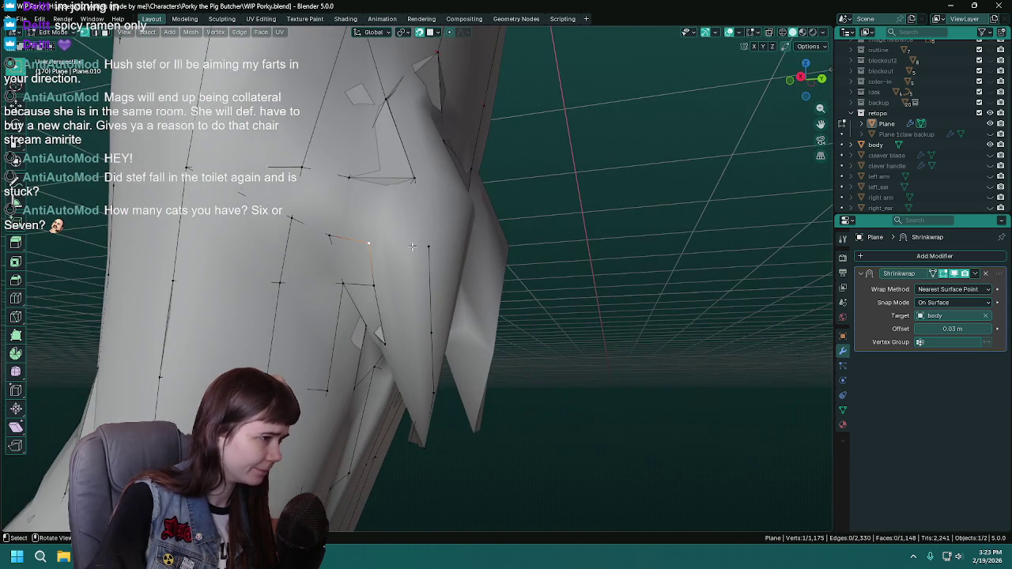
left_click(990, 145)
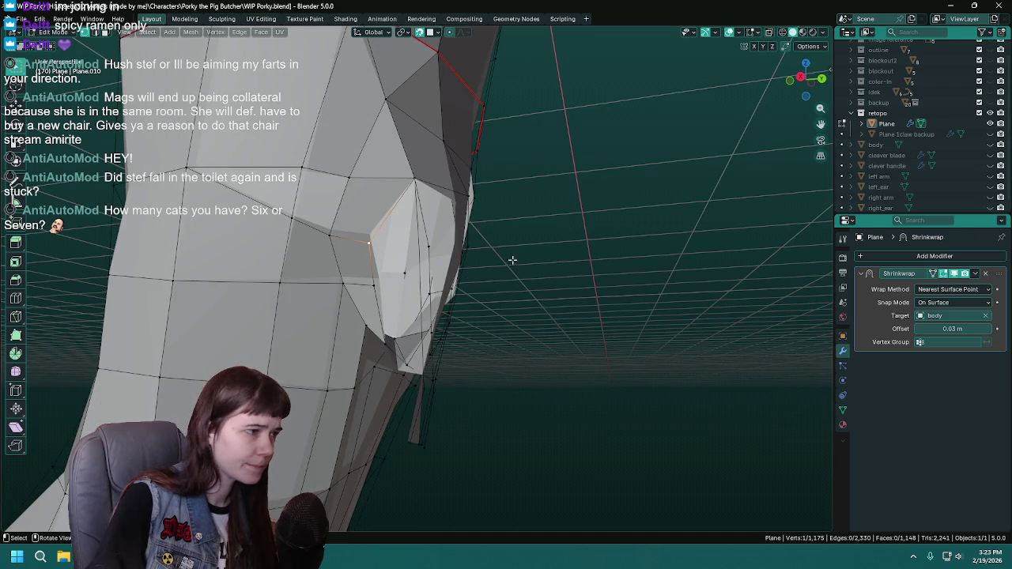
Inspect the retopo alone around the crotch, then show the body mesh again.
left_click_drag(443, 253, 442, 279)
key("ctrl+s")
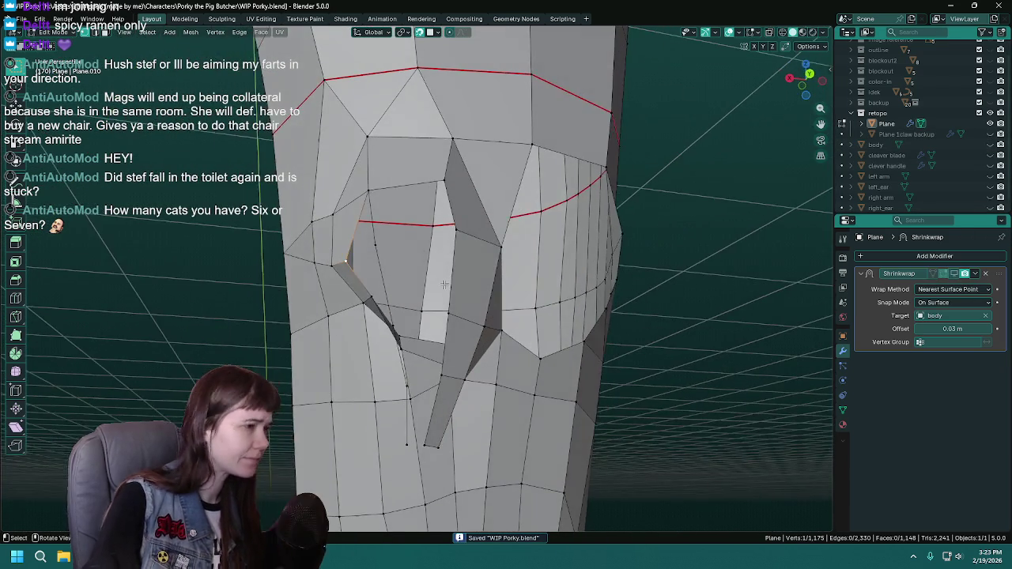
left_click_drag(492, 296, 553, 285)
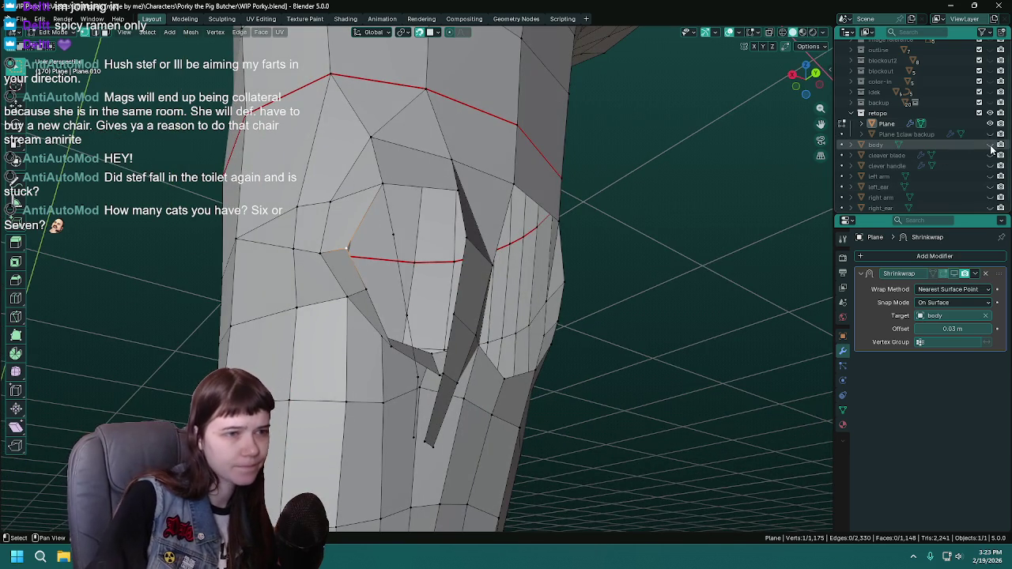
left_click(991, 145)
left_click_drag(376, 236, 403, 246)
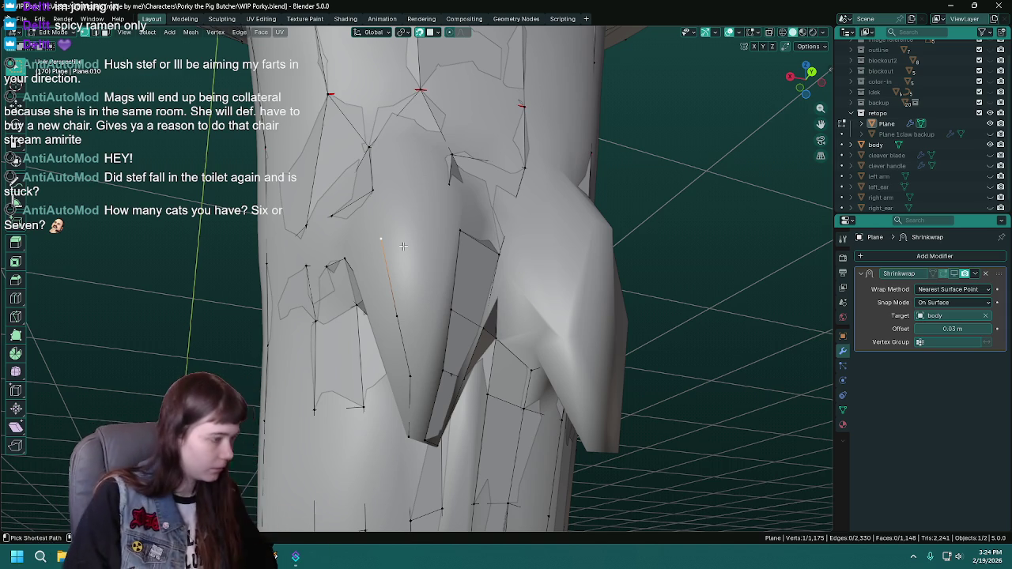
Orbit around the crotch and side of the leg to check the fit, saving the file.
key("ctrl+s")
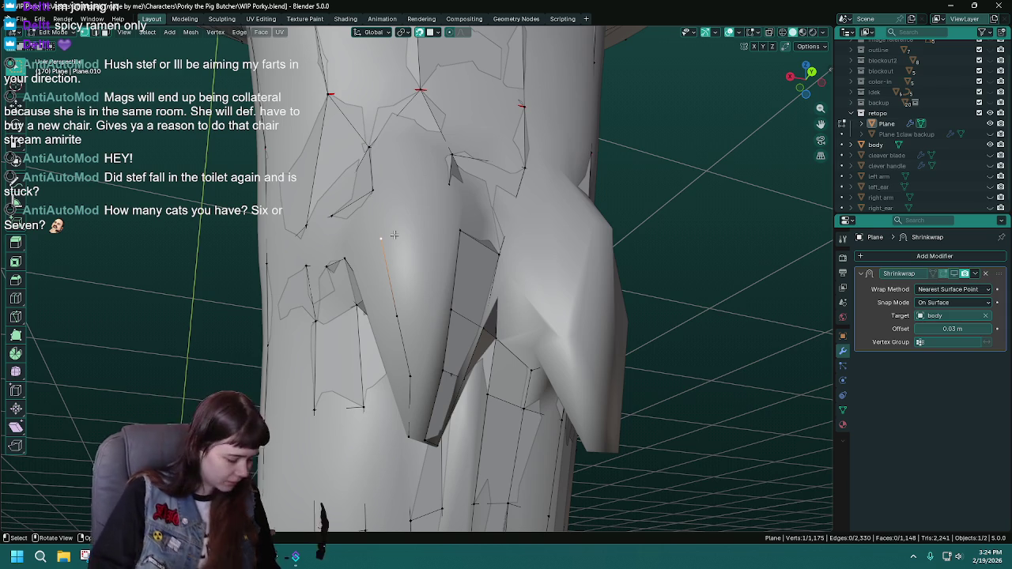
key("ctrl+s")
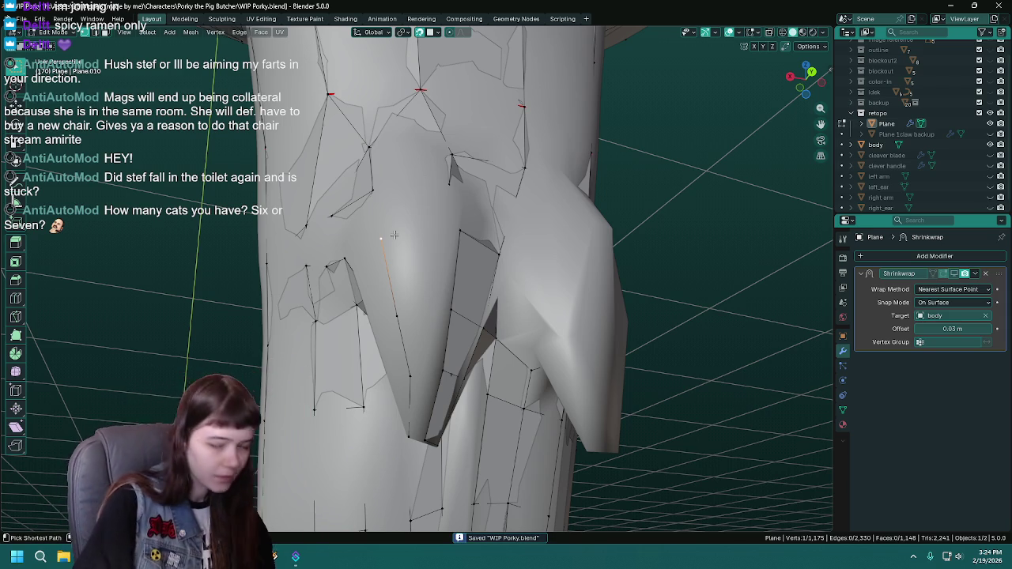
left_click_drag(276, 261, 408, 410)
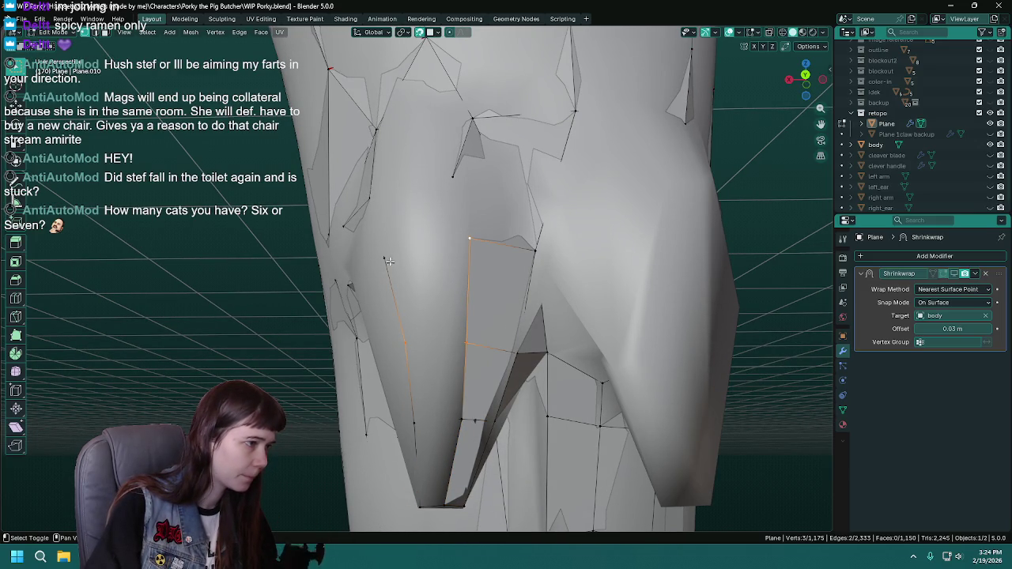
left_click_drag(404, 292, 439, 301)
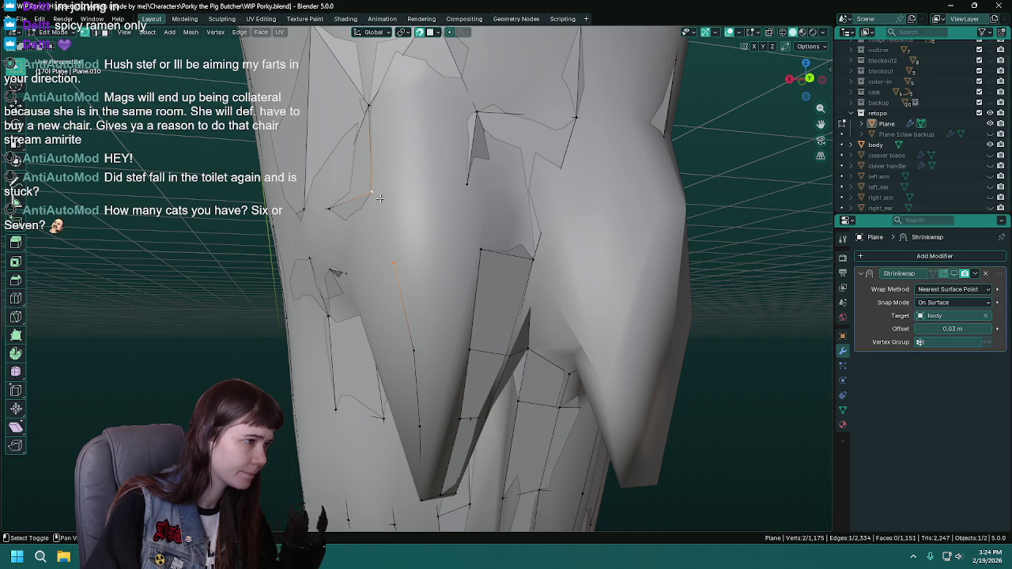
left_click_drag(423, 304, 372, 263)
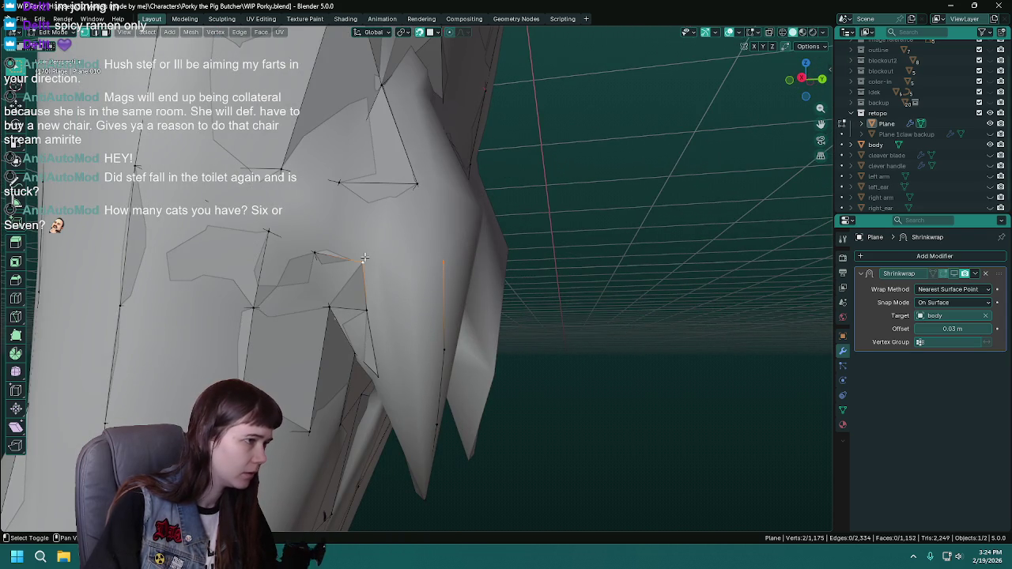
left_click_drag(425, 176, 614, 226)
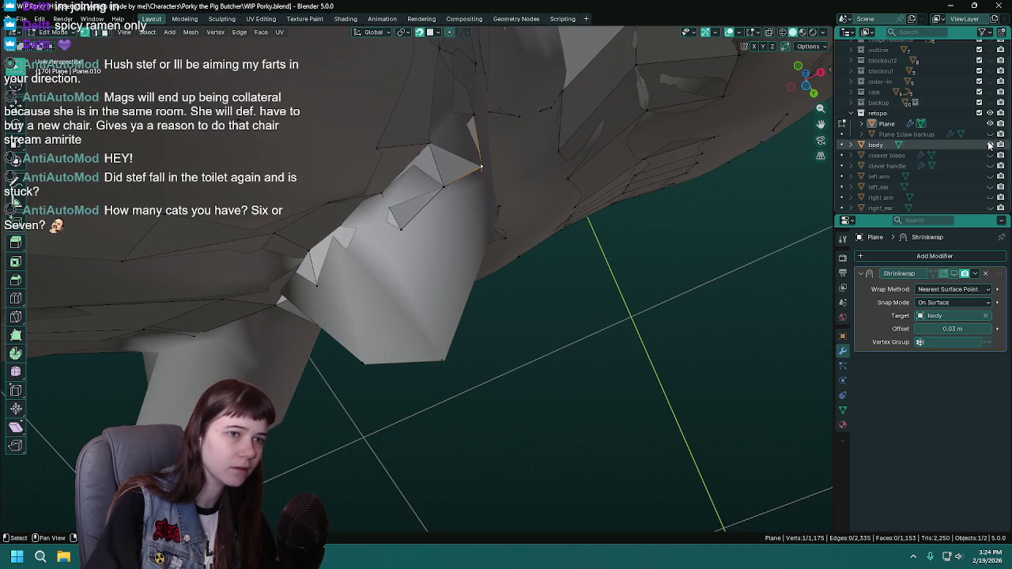
Check the mesh underside with the body briefly hidden, then save.
left_click_drag(684, 247, 508, 280)
left_click(990, 144)
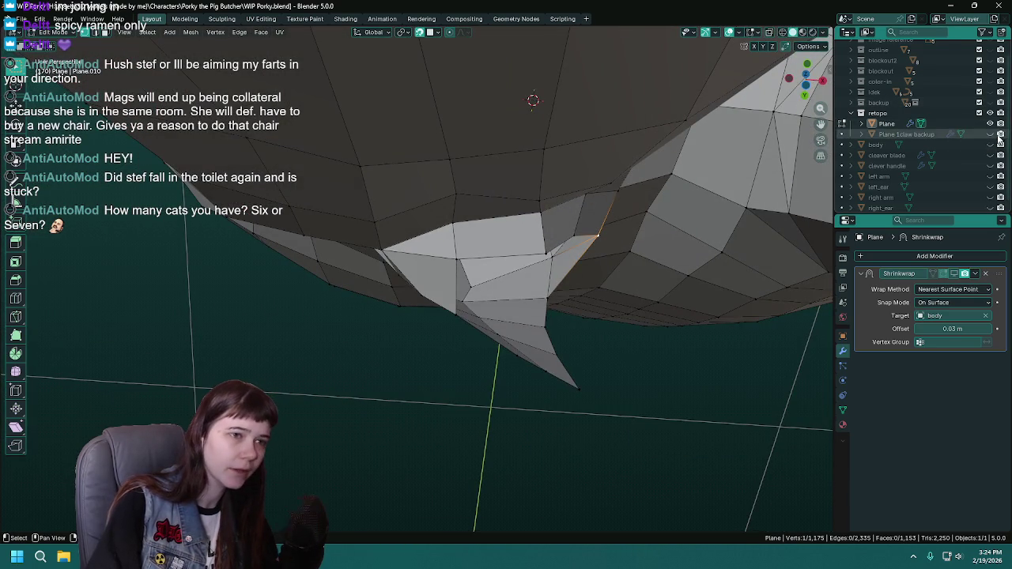
left_click(990, 145)
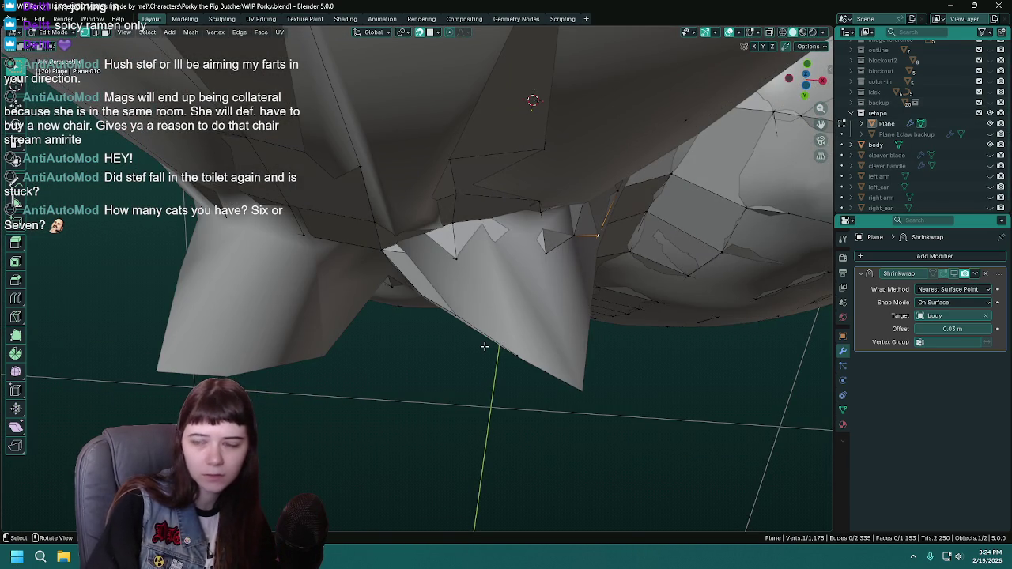
left_click_drag(439, 325, 414, 241)
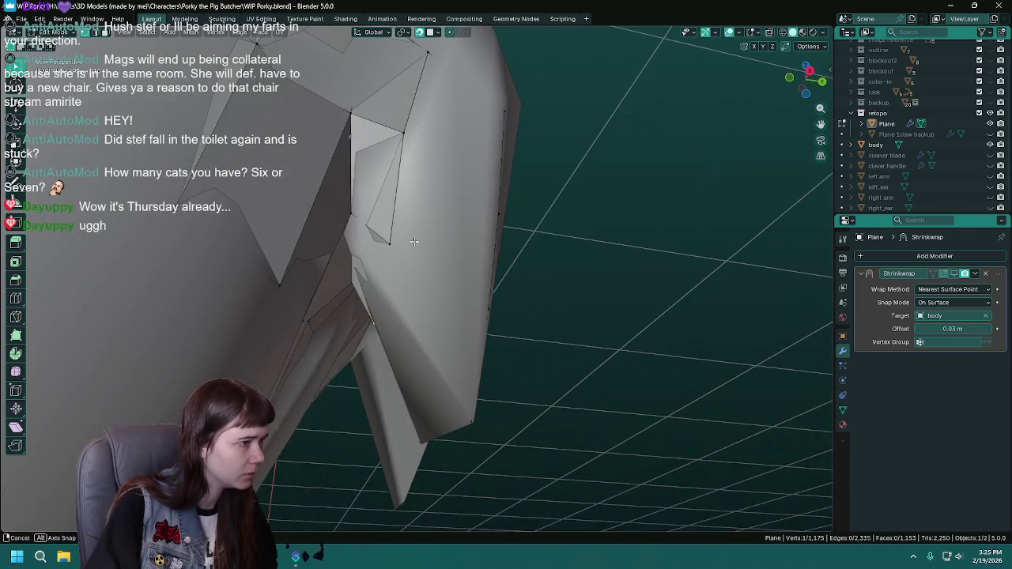
left_click_drag(402, 172, 435, 184)
key("ctrl+s")
Extrude a new vertex near the crotch and orbit to locate the gap.
key("e")
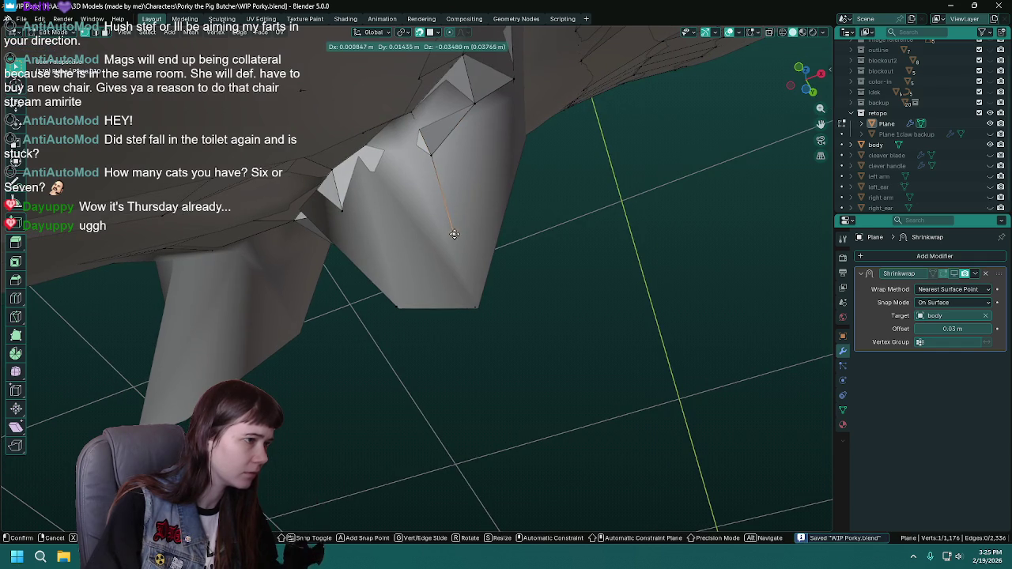
left_click(454, 234)
left_click_drag(480, 256, 410, 354)
left_click_drag(398, 397, 365, 227)
left_click_drag(377, 299, 333, 379)
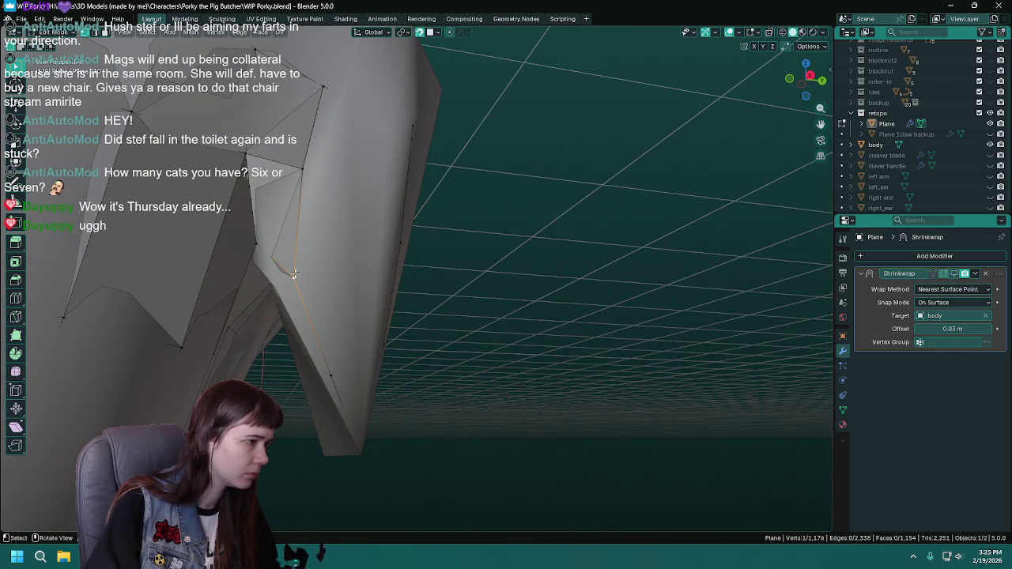
left_click_drag(297, 279, 359, 315)
Isolate the retopo mesh and join two selected vertices with a new face.
key("slash")
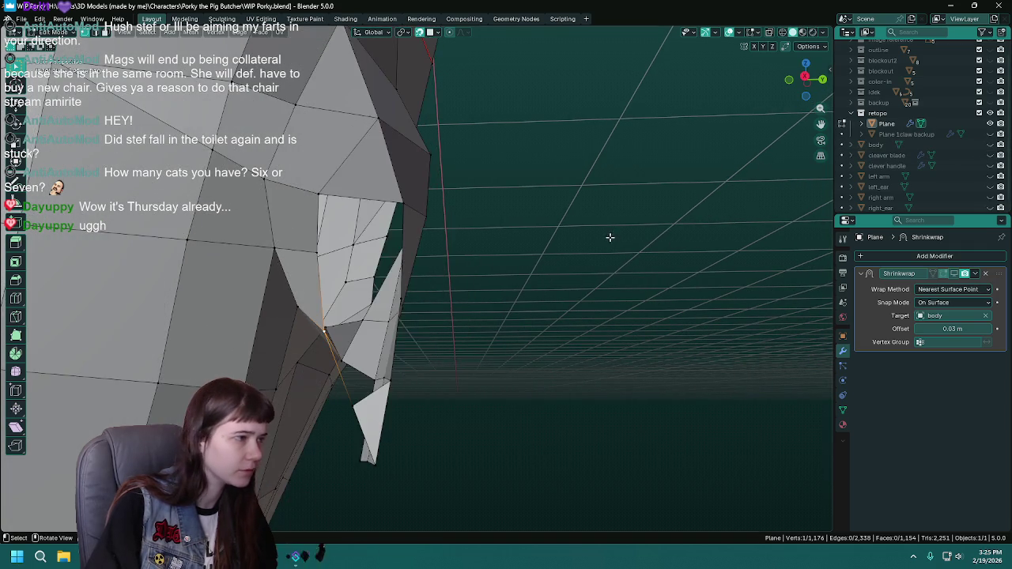
left_click_drag(341, 228, 442, 197)
right_click(374, 154)
key("f")
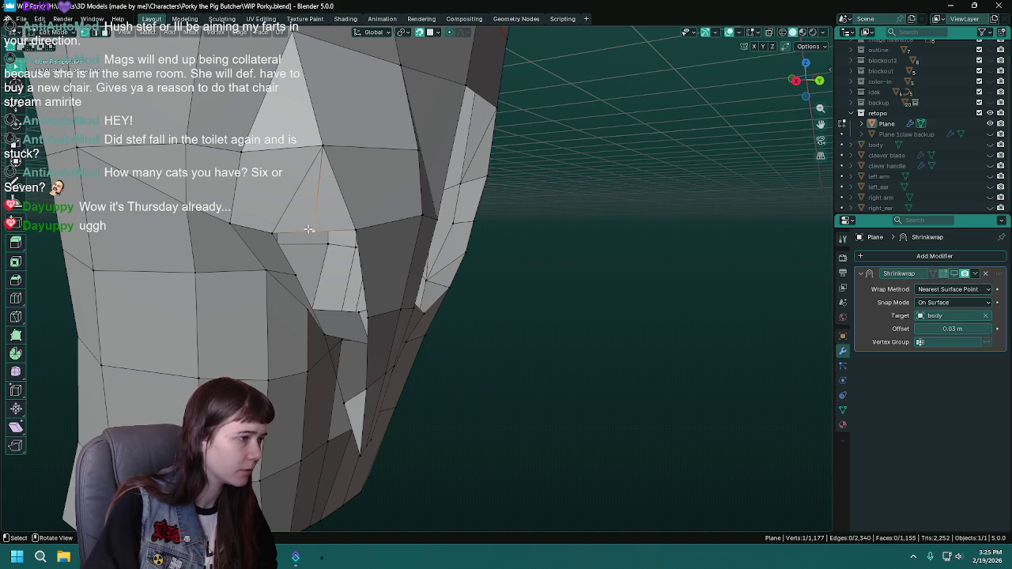
With the body visible again, move a vertex and extrude another into place.
left_click(990, 145)
left_click_drag(364, 237, 395, 200)
key("g")
left_click(350, 218)
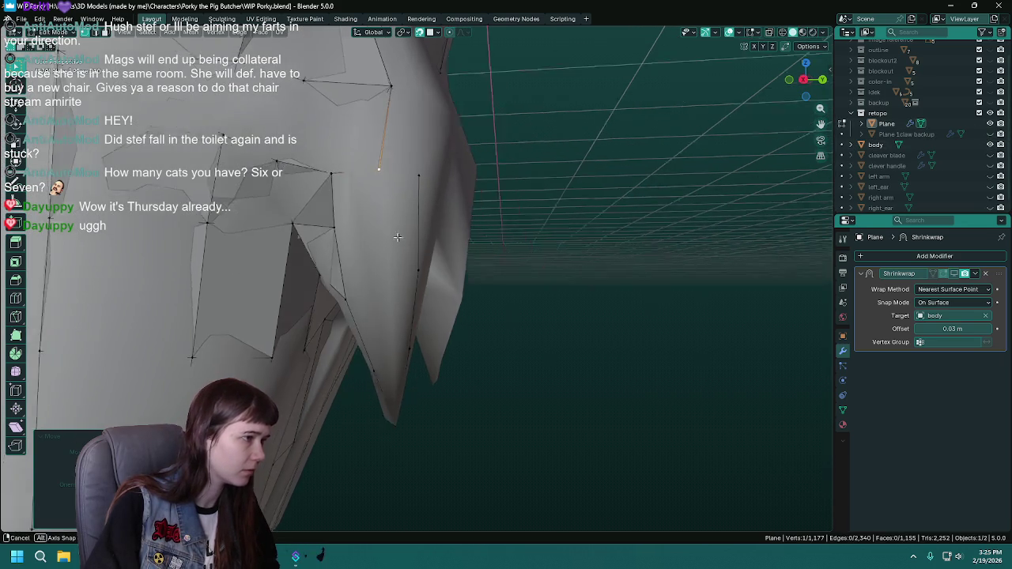
key("e")
left_click(388, 243)
key("g")
left_click(386, 227)
Pull a vertex down the leg, fill a triangle face with a second vertex, save, and hide the body.
left_click_drag(390, 248, 377, 238)
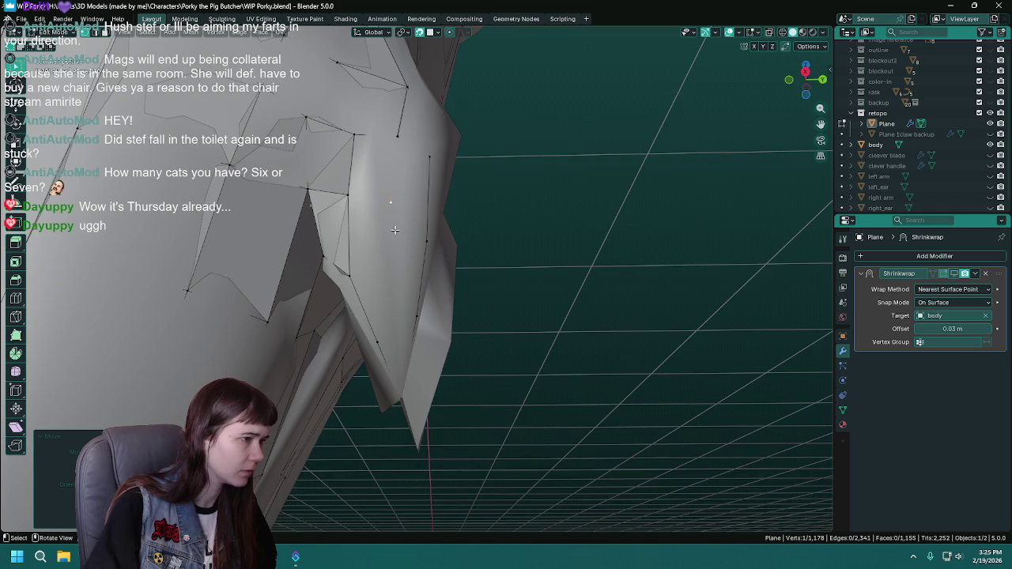
key("g")
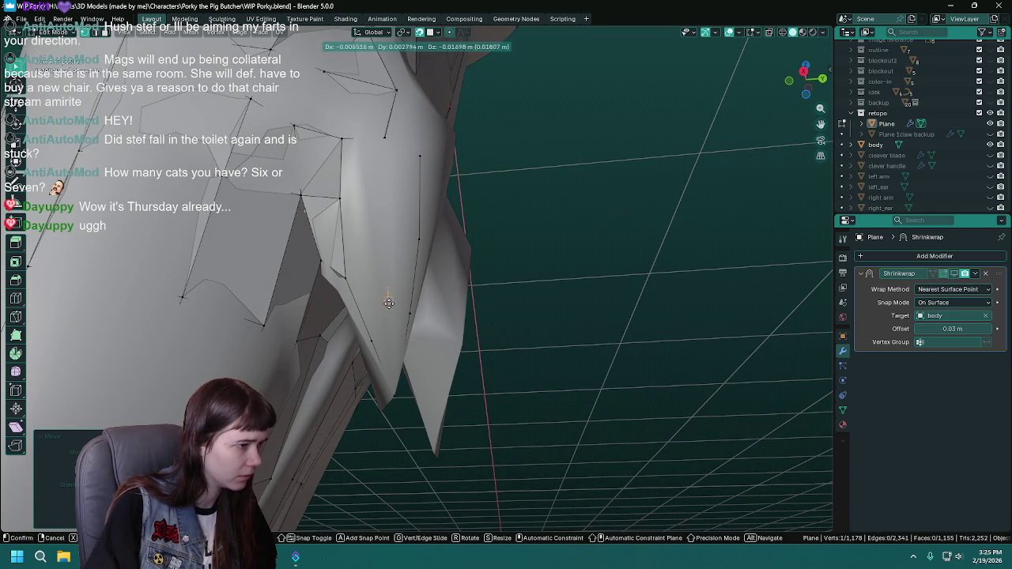
left_click(386, 306)
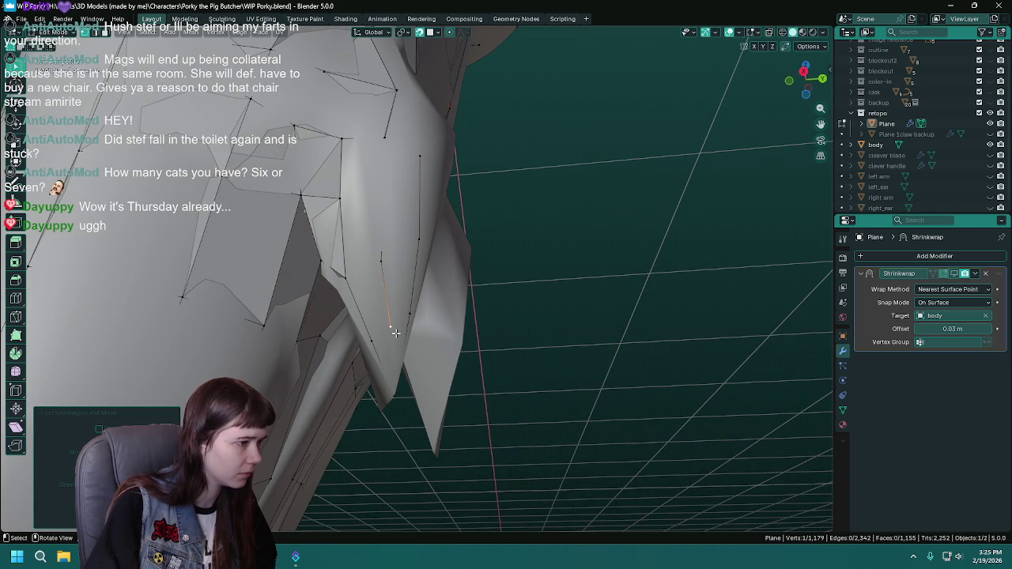
left_click_drag(386, 305, 409, 324)
left_click(389, 352)
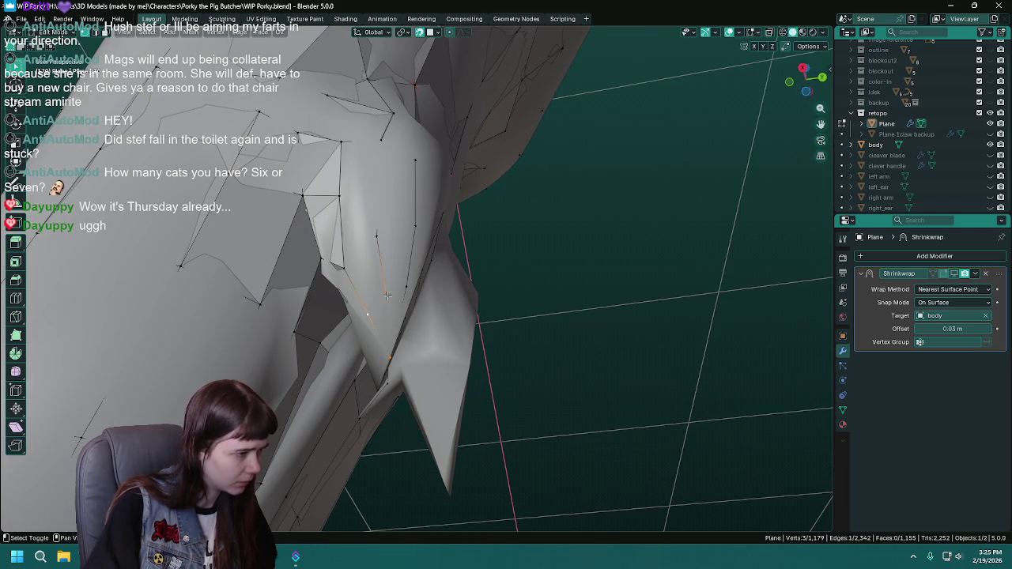
key("f")
left_click_drag(401, 287, 413, 406)
key("ctrl+s")
left_click(990, 145)
Dissolve the stray edge, save, and fill a new quad face.
key("x")
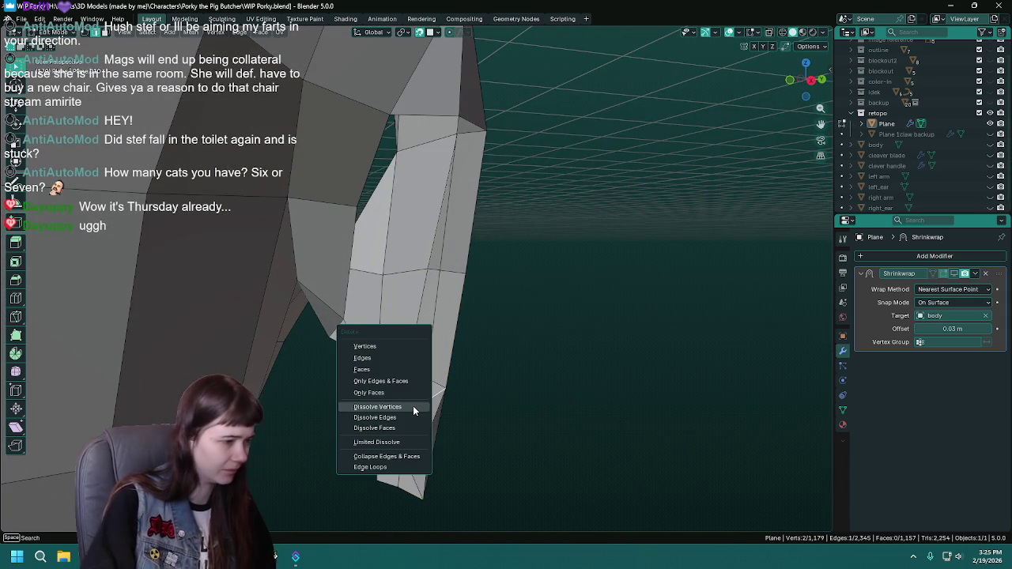
left_click(392, 358)
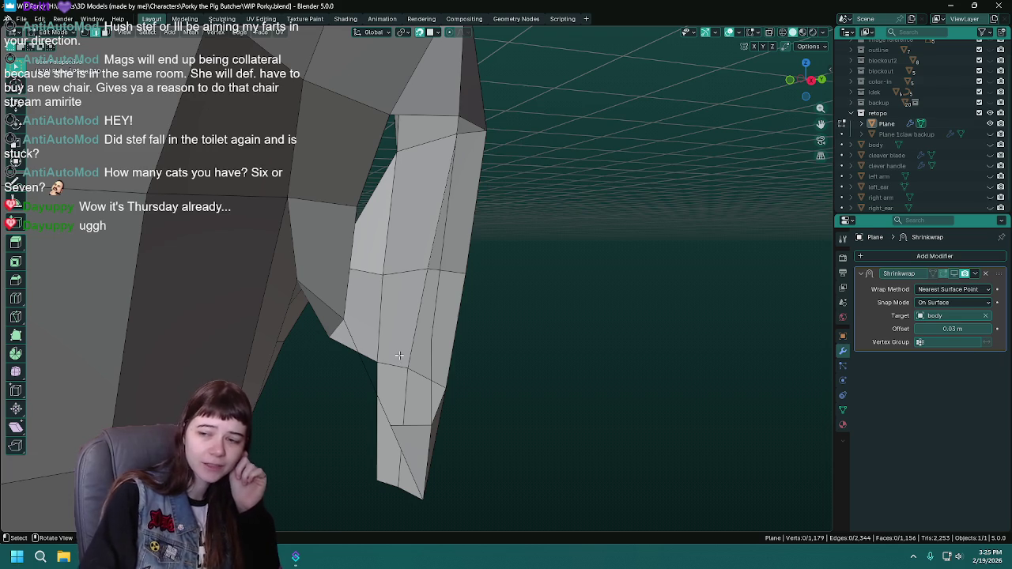
key("ctrl+s")
left_click_drag(399, 356, 433, 295)
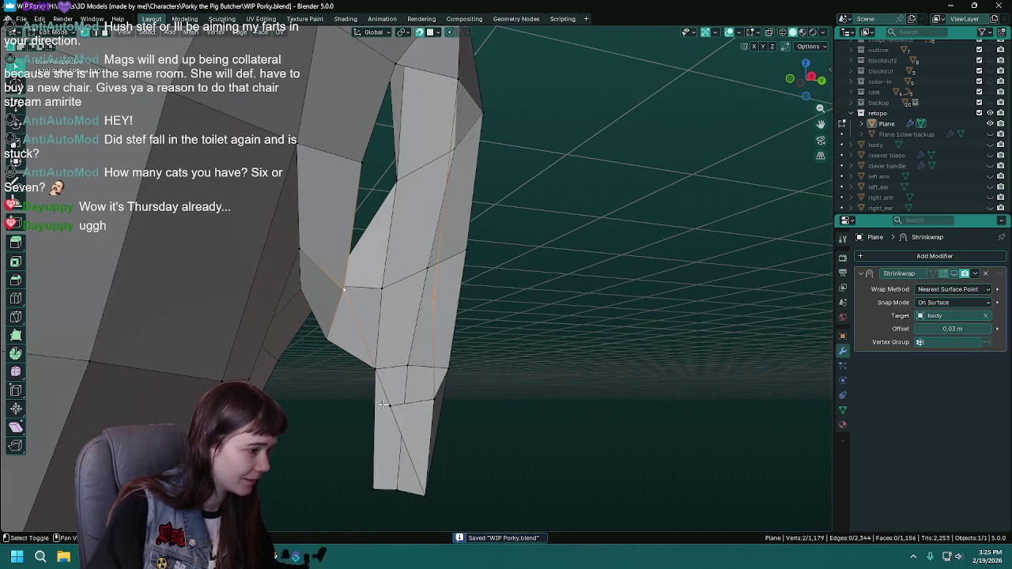
key("f")
left_click_drag(428, 401, 342, 311)
left_click(343, 310)
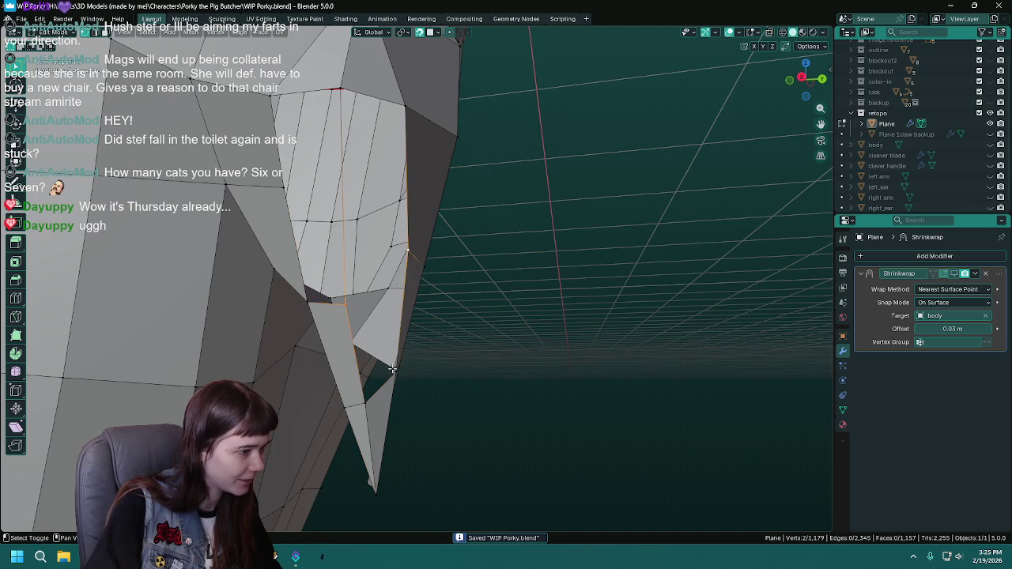
Select the vertices around the next leg gap, fill it with a quad, and save.
left_click_drag(396, 404, 355, 408)
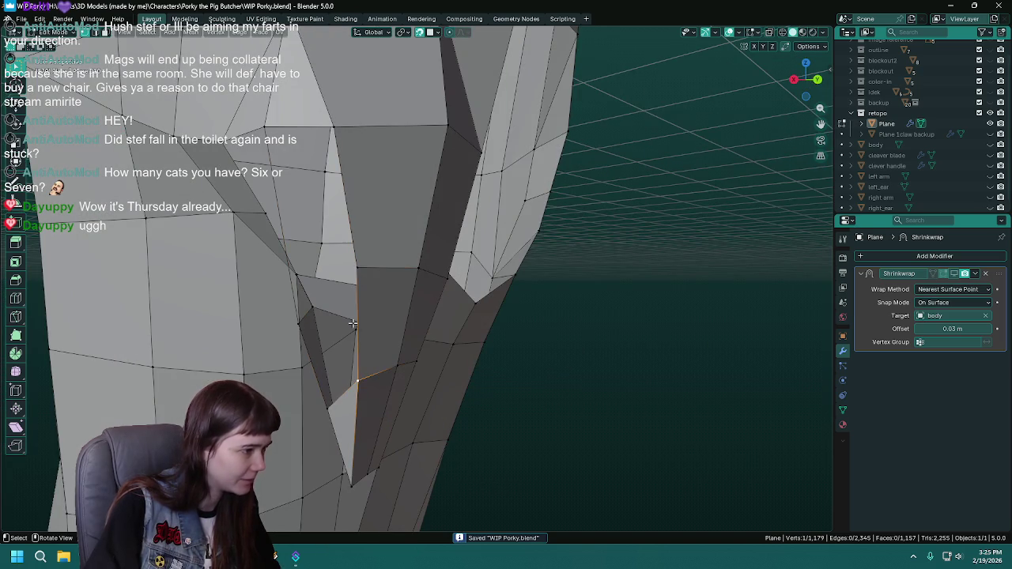
left_click(325, 404)
key("f")
key("ctrl+s")
left_click_drag(325, 404, 374, 198)
Add an edge loop with Ctrl+R and fill the two resulting holes with faces.
key("ctrl+r")
left_click(440, 216)
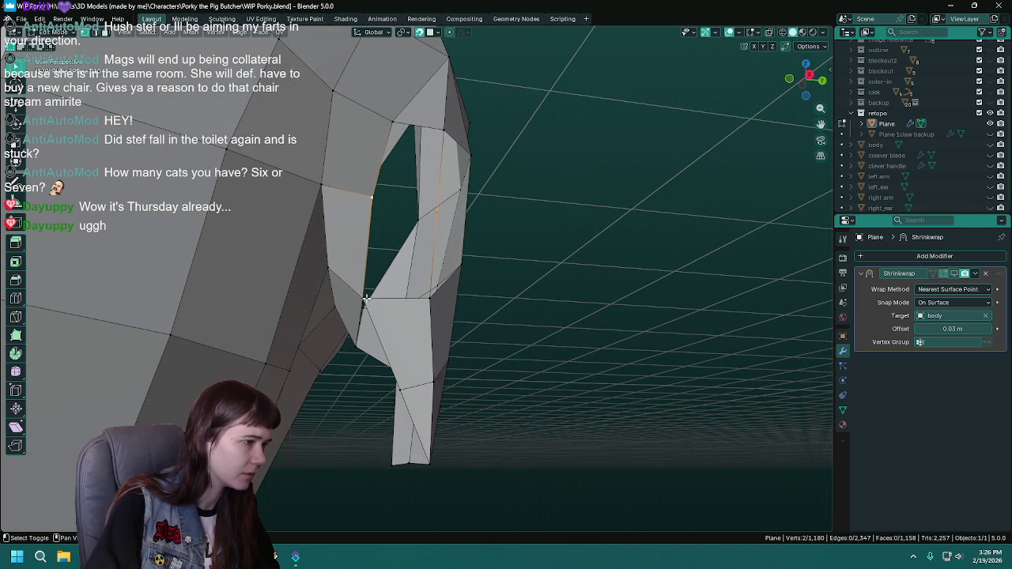
key("f")
left_click_drag(448, 314, 409, 303)
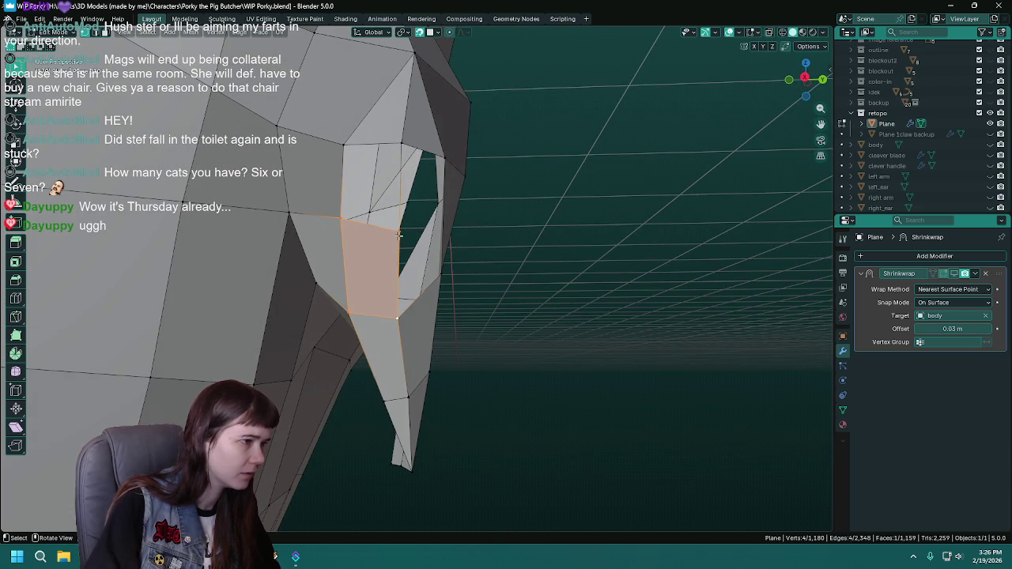
left_click_drag(339, 217, 420, 263)
key("f")
Cut another edge loop and fill the remaining holes from selected vertices and edges.
key("ctrl+r")
left_click(363, 237)
left_click(404, 247)
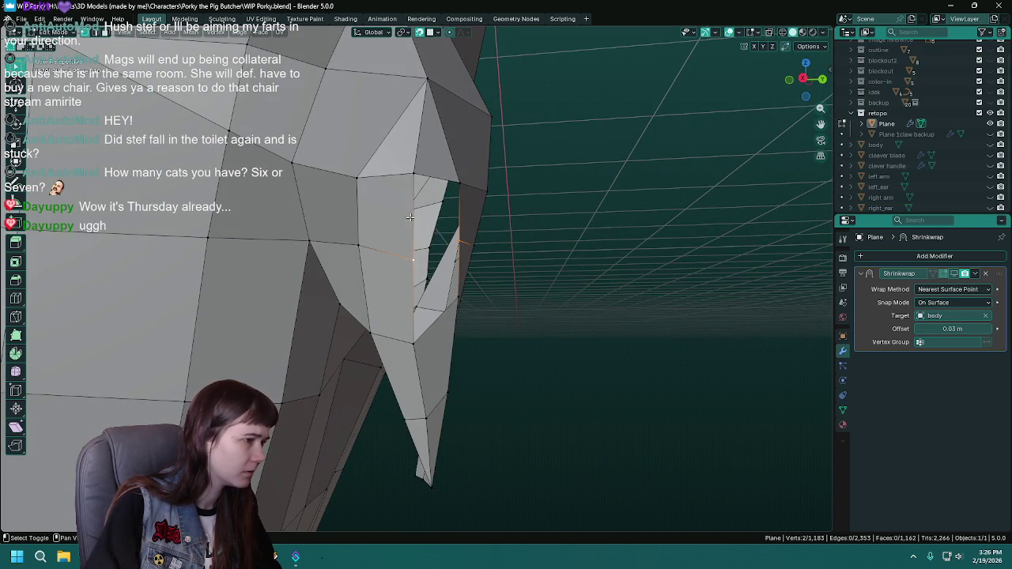
left_click_drag(461, 184, 403, 262)
key("f")
left_click(404, 261)
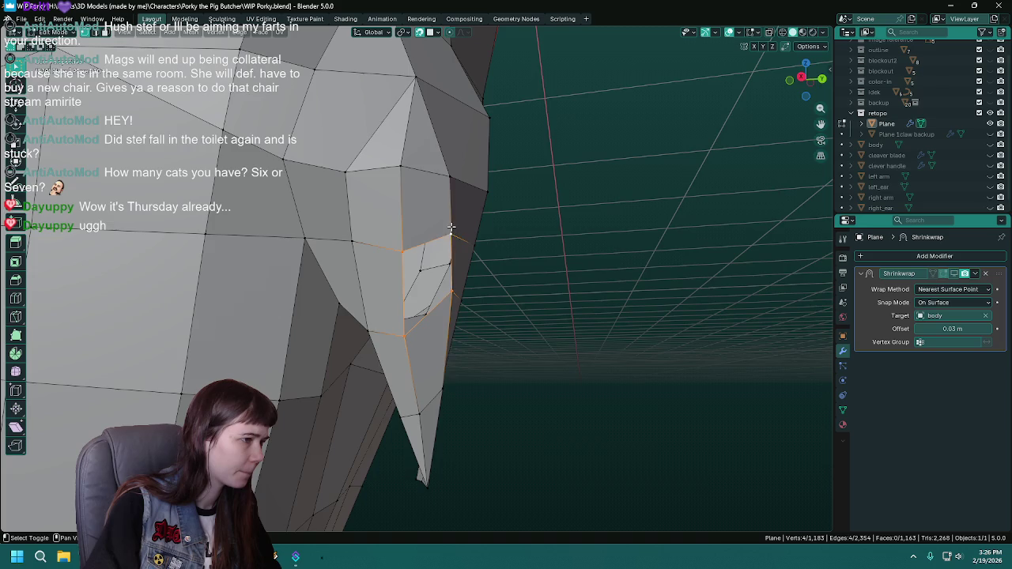
key("f")
left_click_drag(451, 227, 419, 248)
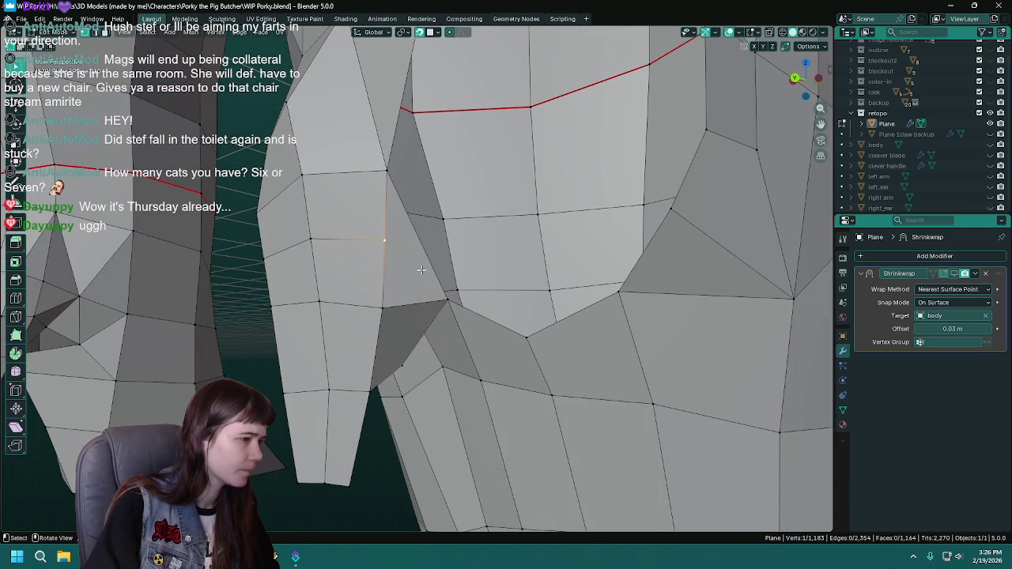
Join two crotch vertices with a face and save.
left_click(441, 307)
key("f")
left_click_drag(441, 306, 486, 296)
key("ctrl+s")
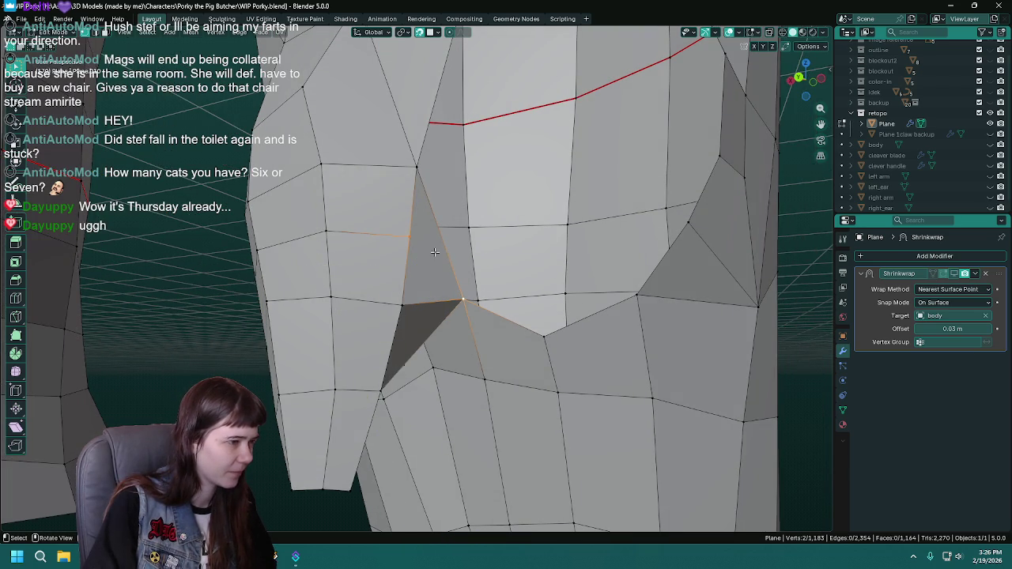
Delete the stray triangle face and add a vertex splitting the edge.
left_click(435, 251)
right_click(430, 273)
left_click(418, 319)
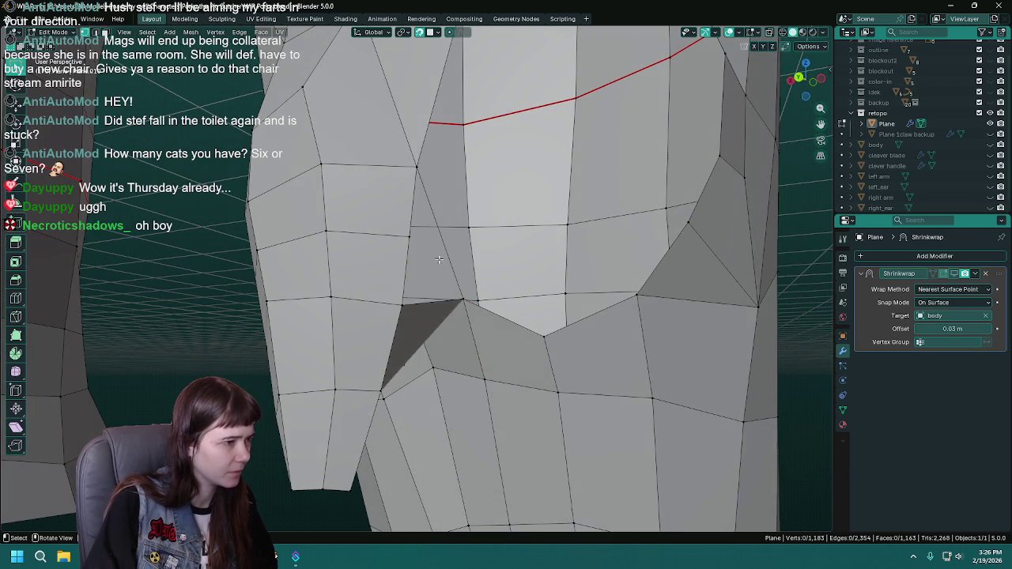
right_click(440, 234)
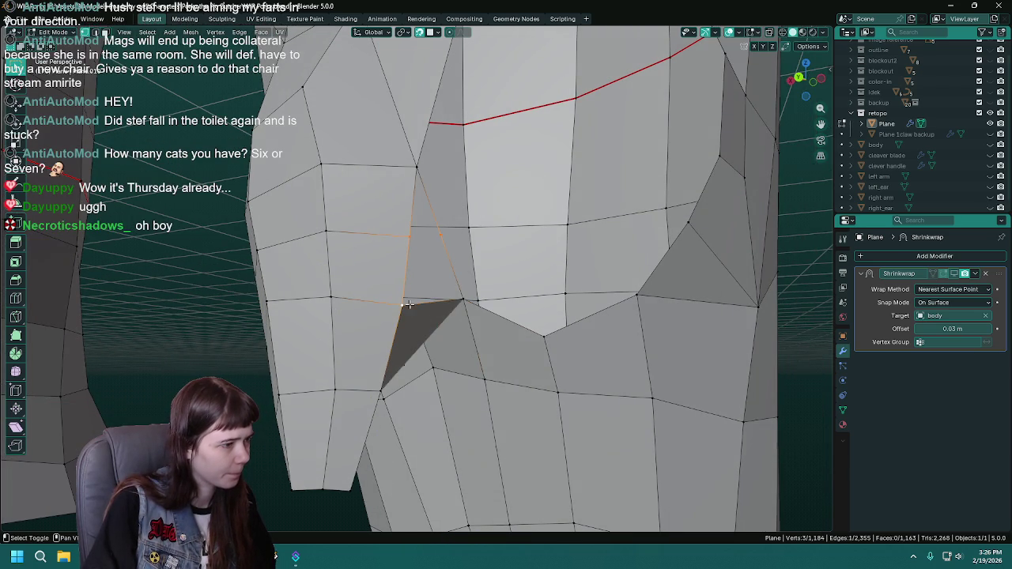
left_click_drag(457, 295, 435, 298)
Fill the gap with two new faces from the split vertex, saving after each.
left_click(384, 241)
left_click_drag(414, 229, 440, 307)
key("f")
key("ctrl+s")
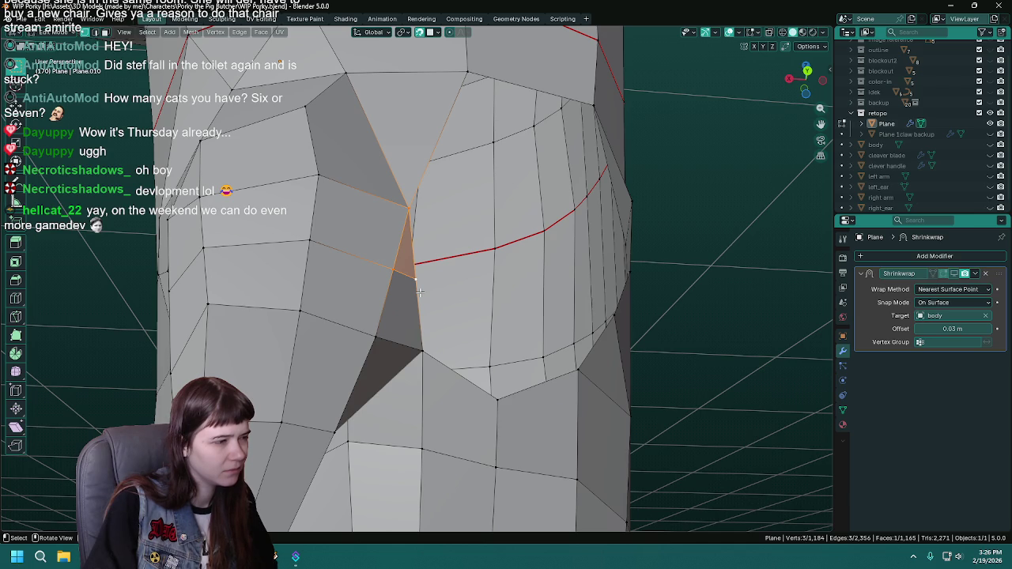
key("f")
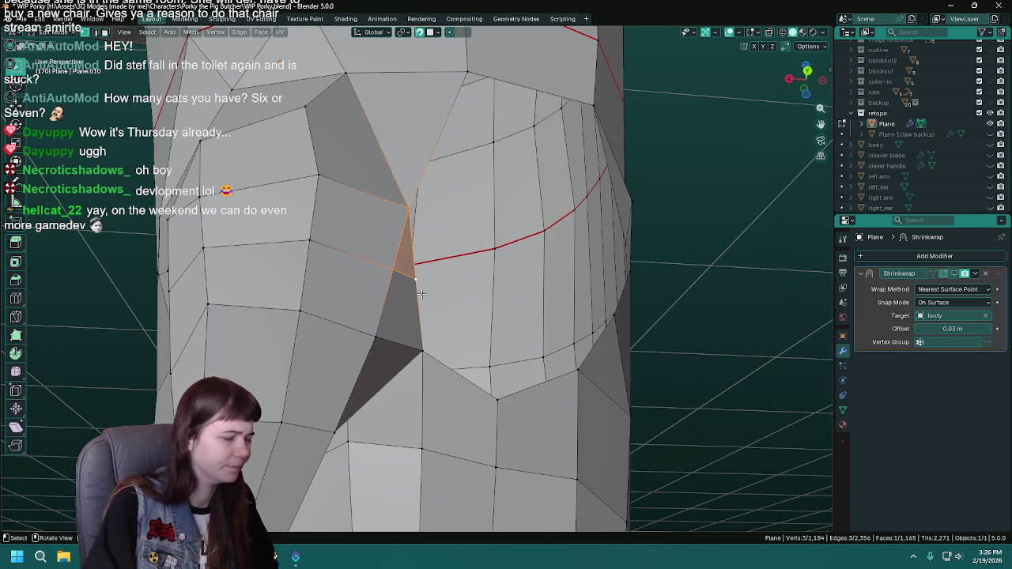
key("ctrl+s")
left_click_drag(420, 292, 453, 296)
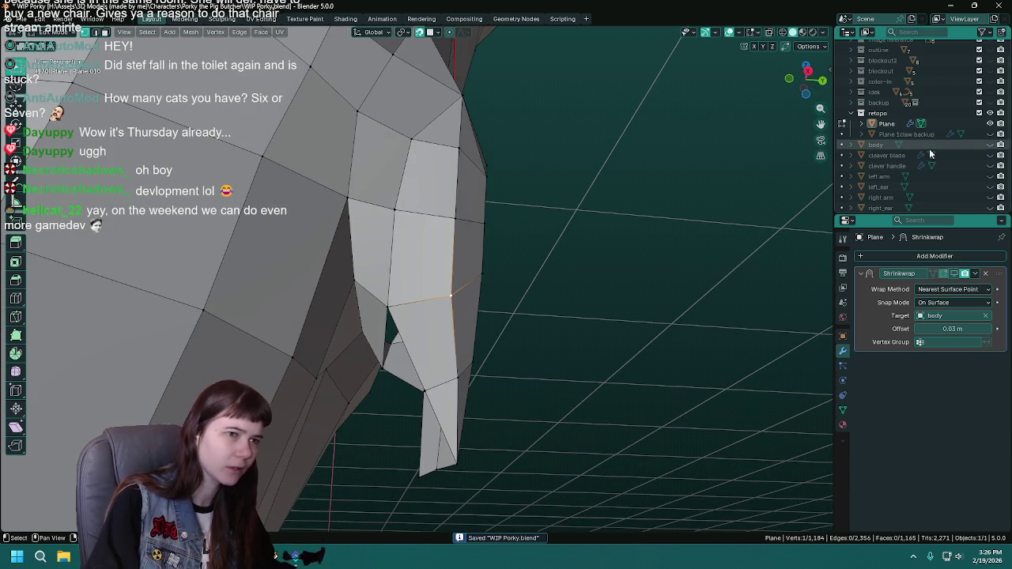
Move three inner-leg vertices onto the body surface and save.
left_click(453, 297)
key("g")
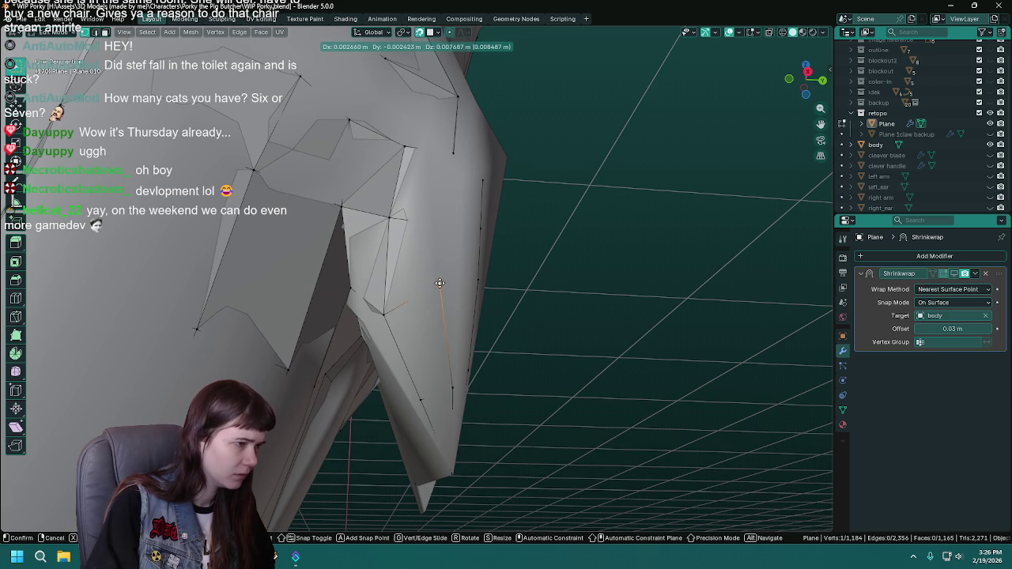
left_click(440, 283)
left_click_drag(440, 283, 487, 394)
key("g")
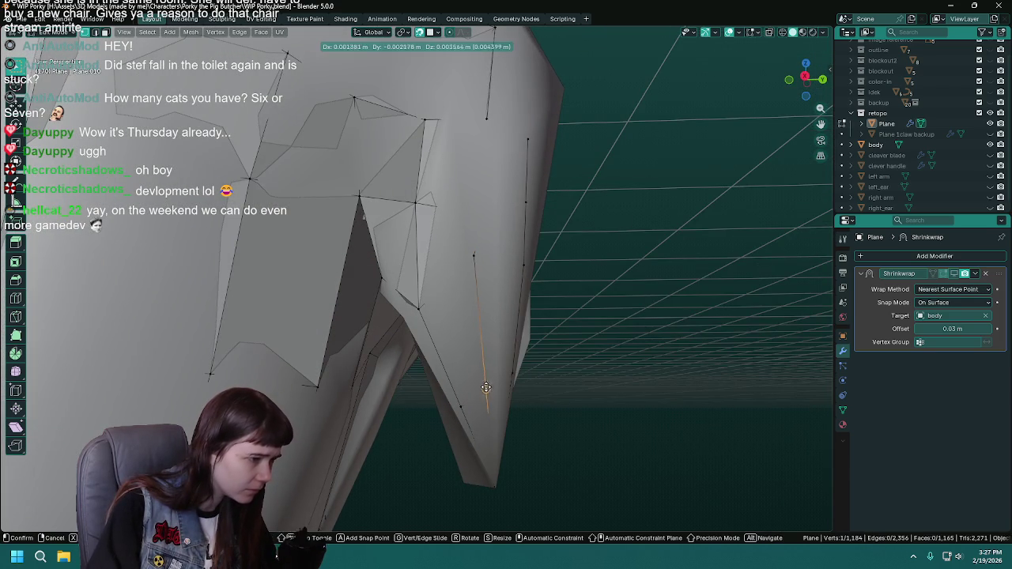
left_click(489, 355)
left_click_drag(488, 358, 378, 349)
key("g")
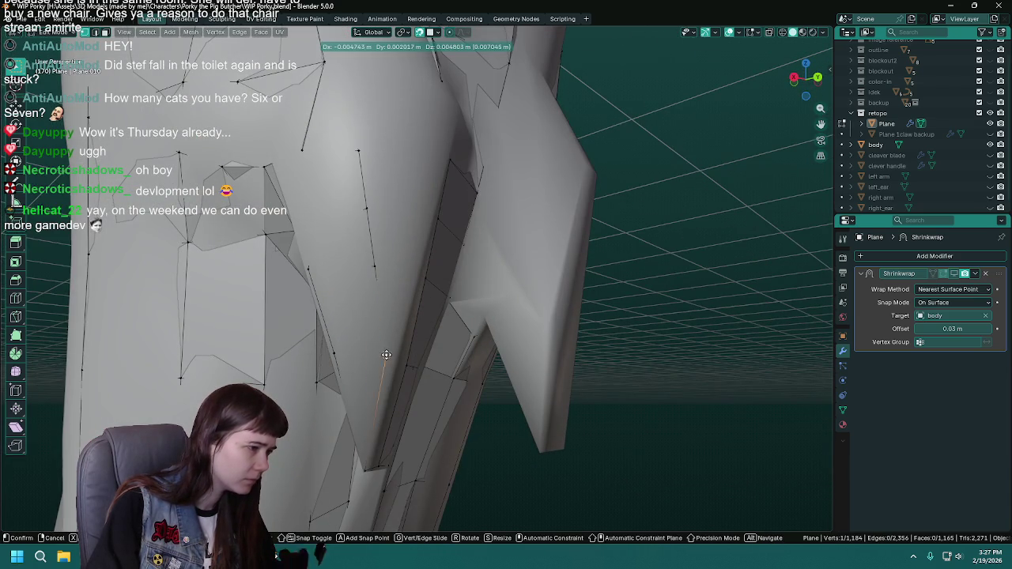
left_click(378, 349)
left_click_drag(378, 349, 338, 383)
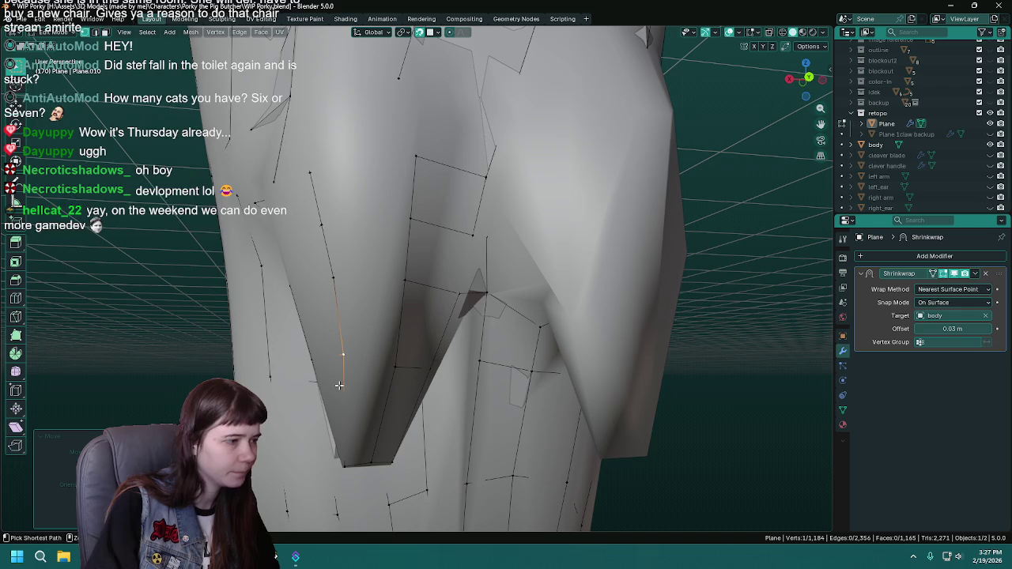
key("ctrl+s")
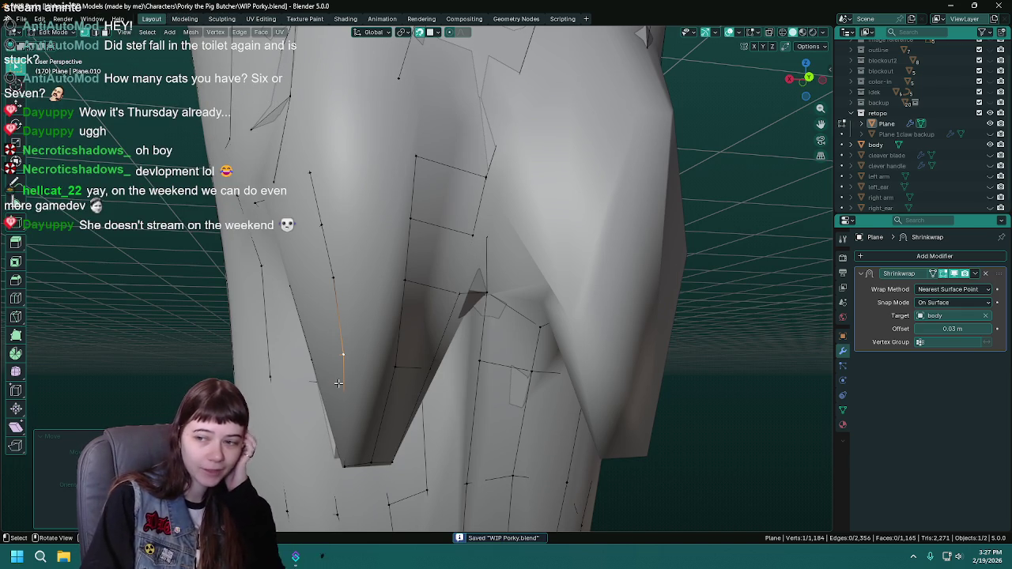
Refine the position of a crotch vertex with two grab moves, checking from several angles.
left_click_drag(418, 371, 415, 340)
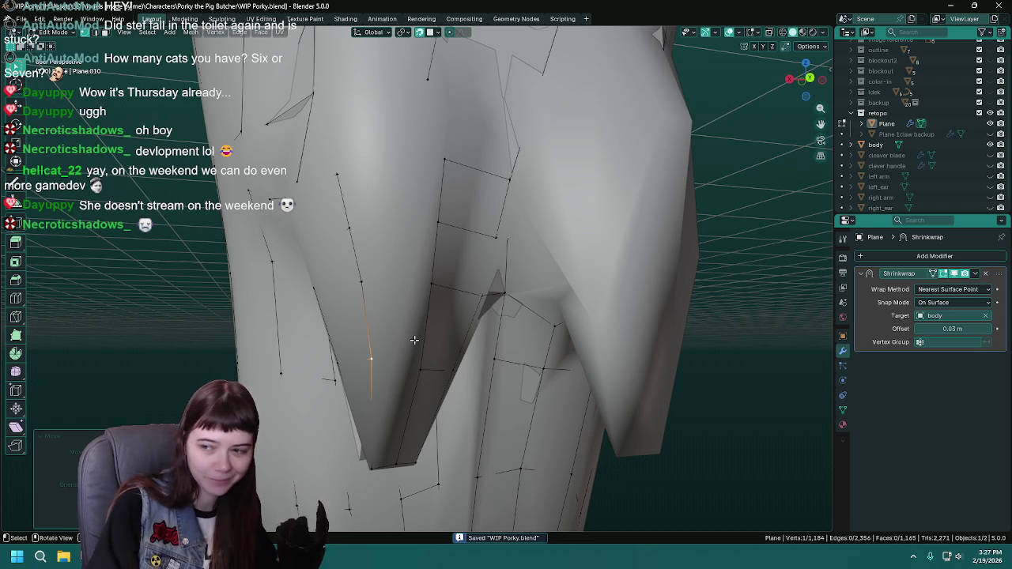
left_click_drag(414, 340, 417, 362)
key("g")
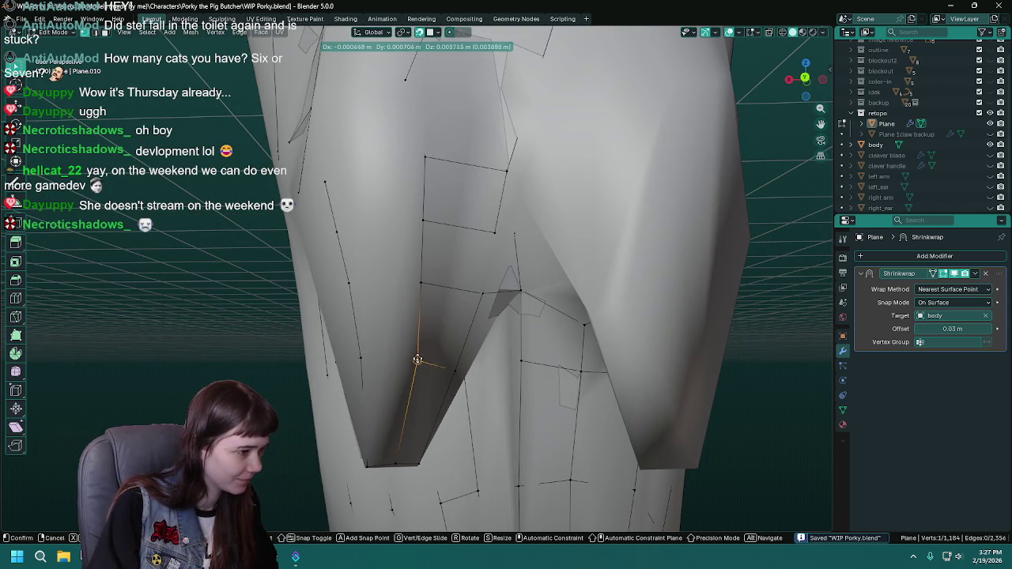
left_click(419, 356)
left_click_drag(418, 360, 443, 420)
key("g")
left_click(461, 366)
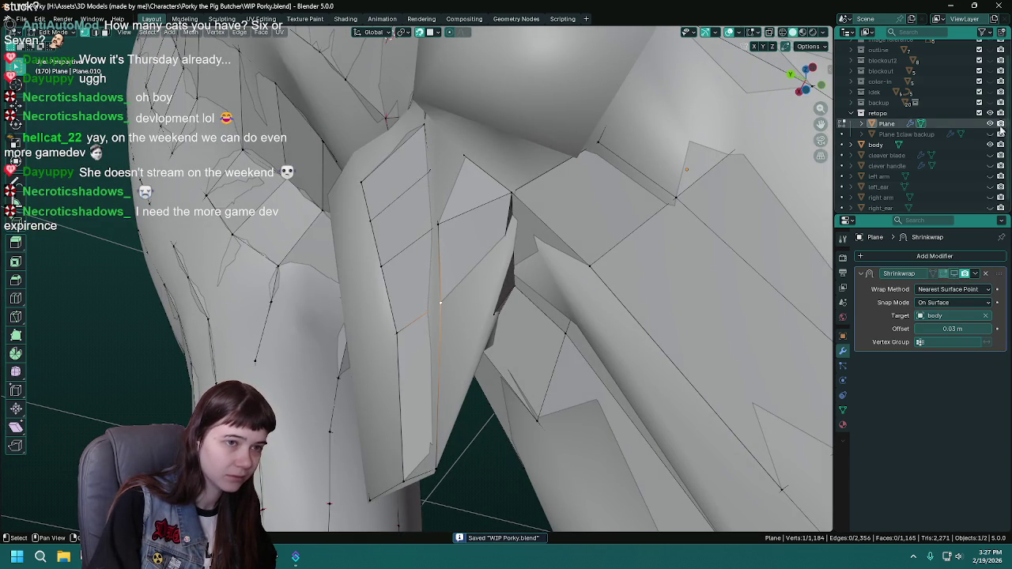
left_click_drag(490, 316, 443, 316)
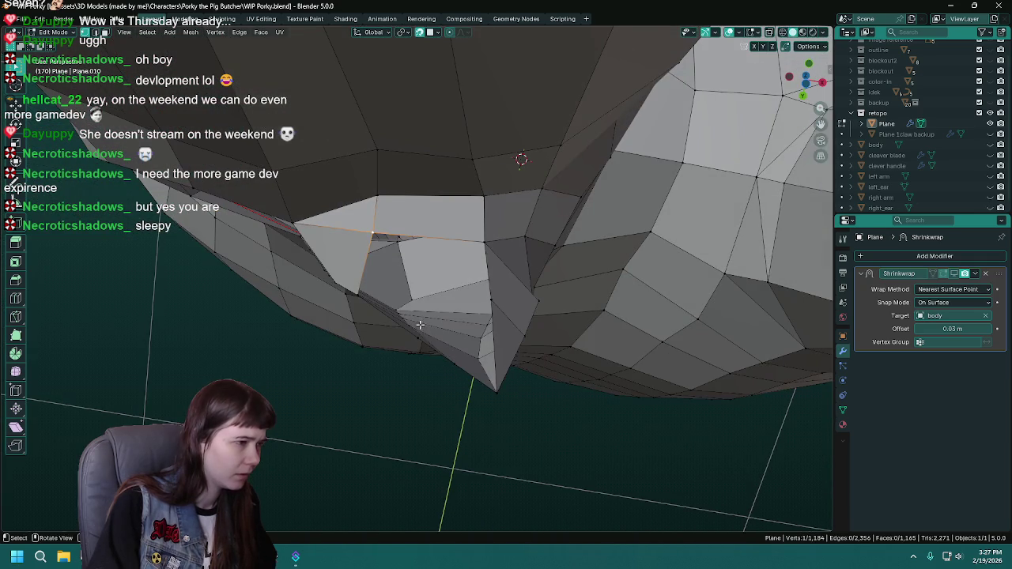
Reposition the inner-thigh vertex against the body, showing and hiding the body mesh for reference.
left_click(990, 145)
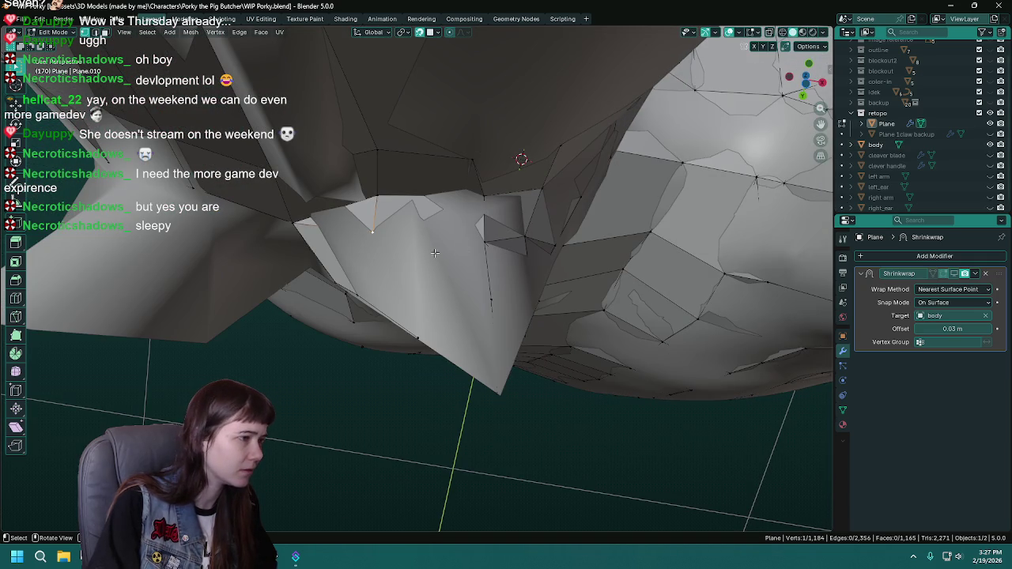
key("g")
left_click(400, 239)
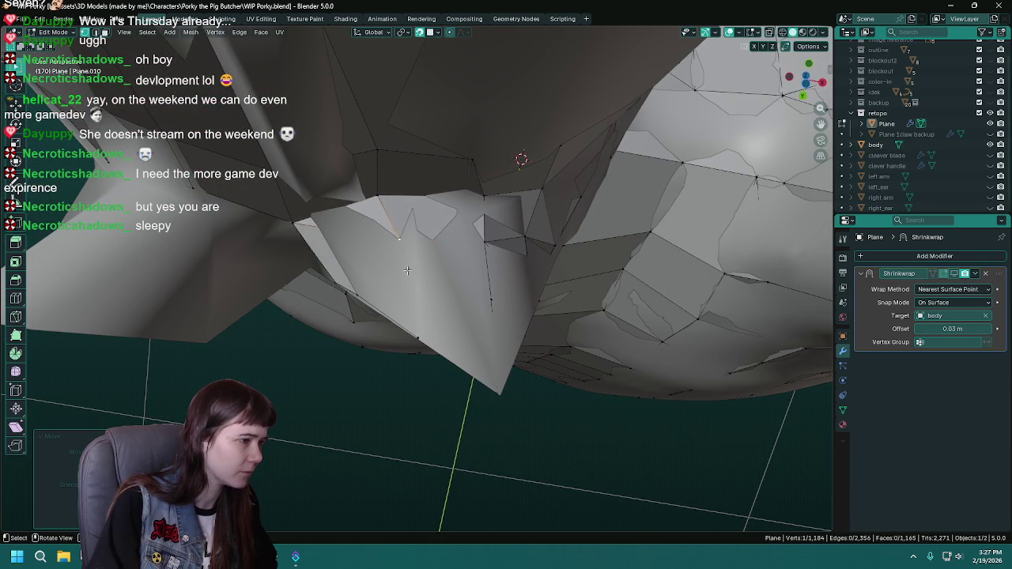
left_click_drag(400, 239, 475, 206)
left_click(990, 145)
left_click_drag(637, 250, 437, 448)
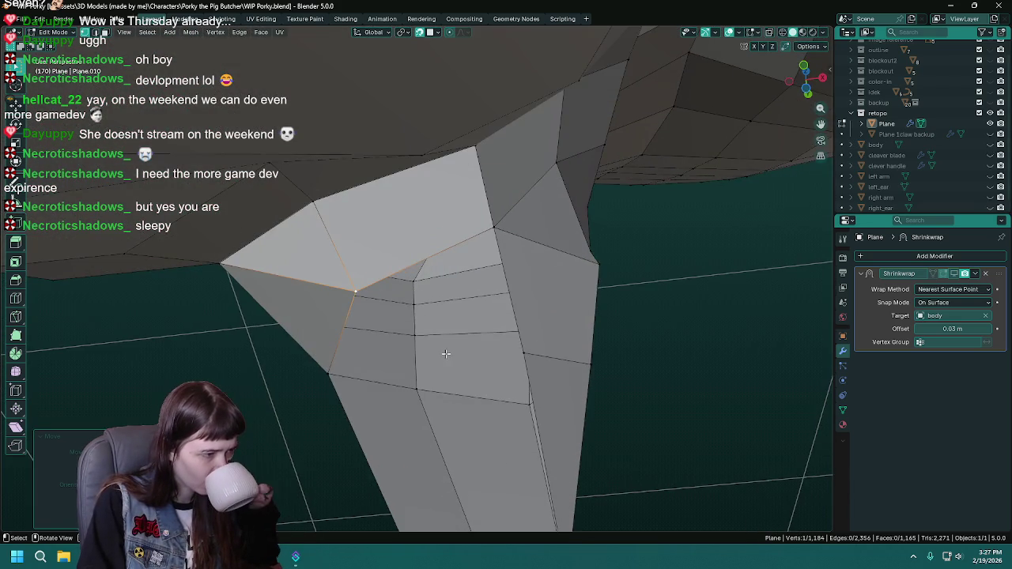
Extrude a new vertex from the bottom of the leg edge and fill the first crotch face.
left_click(438, 448)
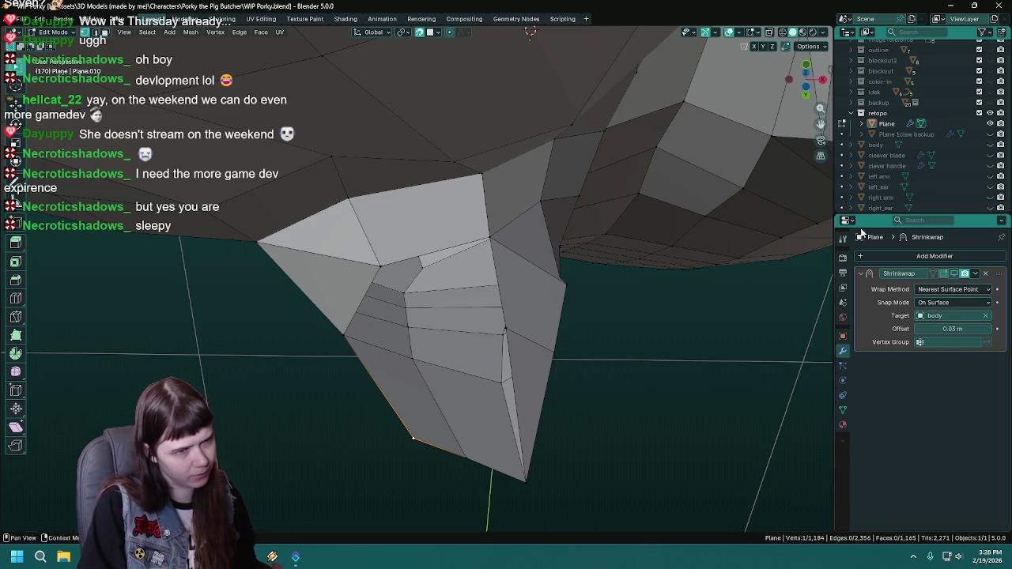
left_click(990, 144)
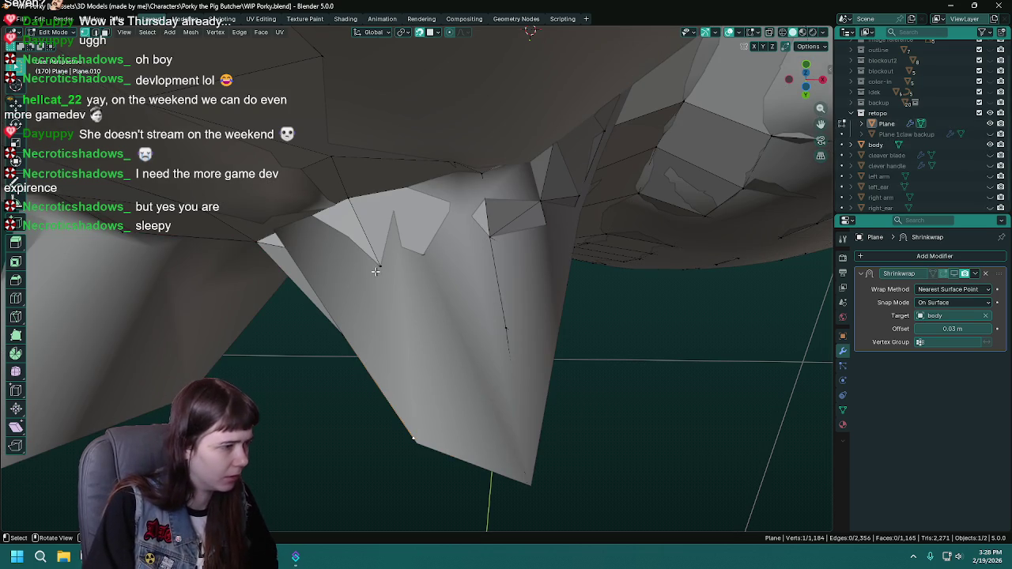
left_click_drag(381, 265, 409, 259)
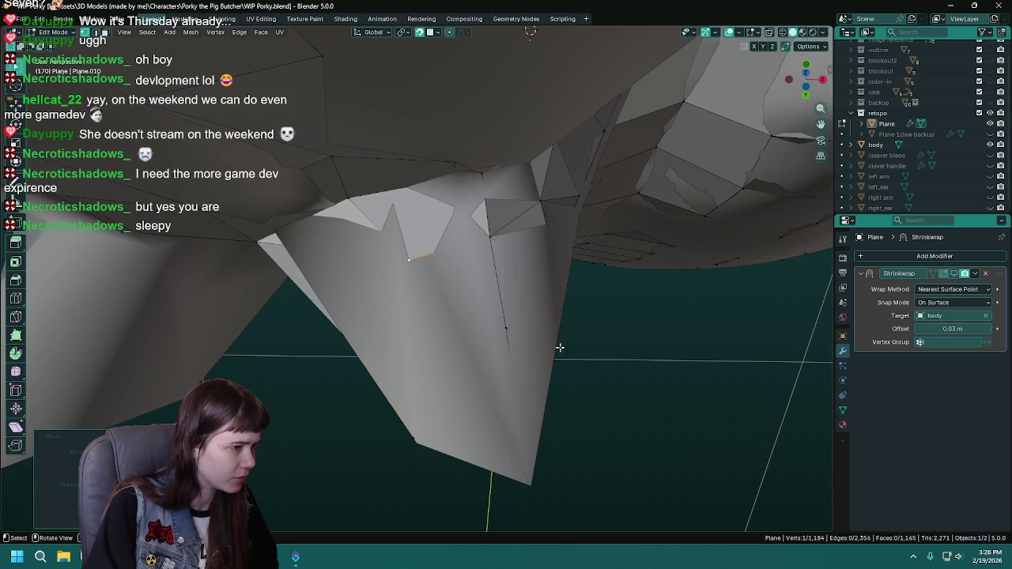
key("e")
left_click(429, 330)
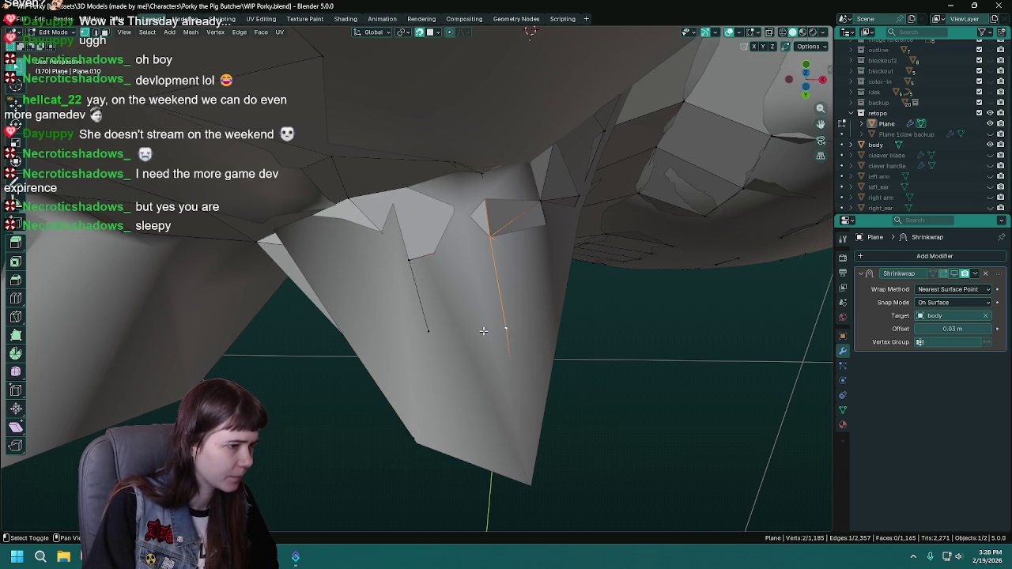
key("f")
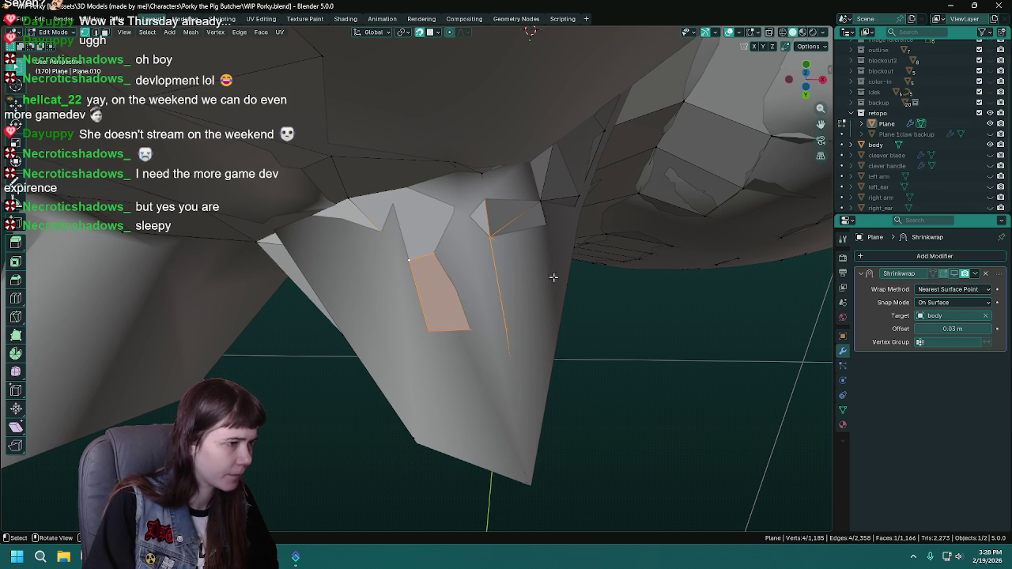
Fill a second face at the inner thigh, then select the leg seam vertices.
left_click(989, 145)
left_click(429, 330)
left_click_drag(435, 339, 428, 394)
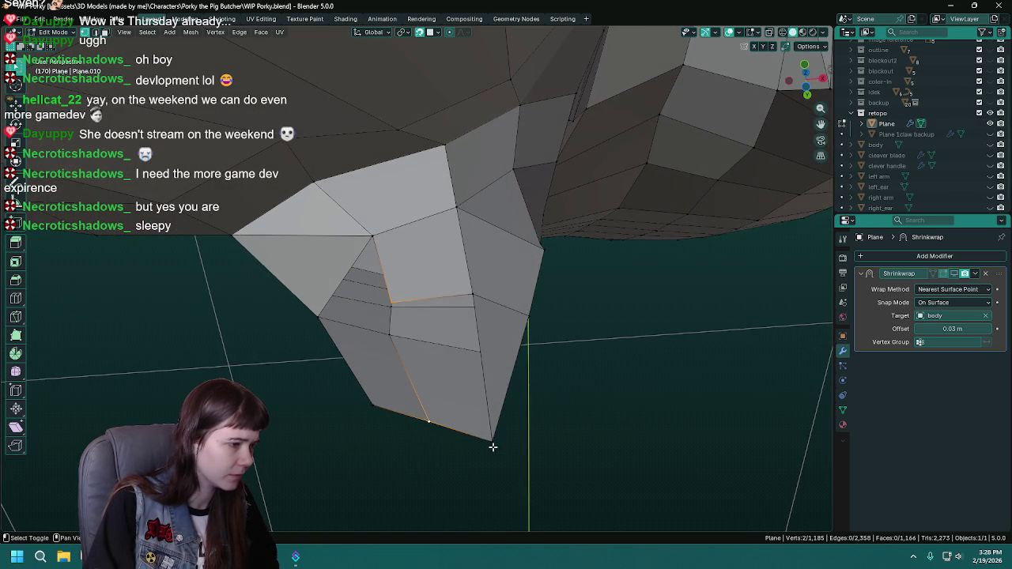
key("f")
left_click_drag(484, 292, 457, 330)
left_click(407, 304)
left_click_drag(411, 302, 458, 280)
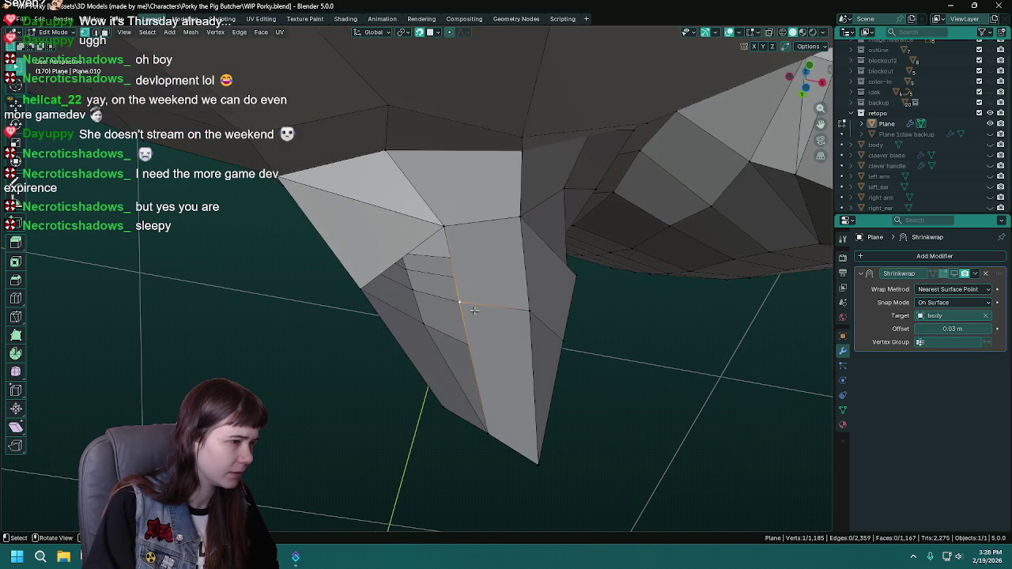
left_click(445, 222)
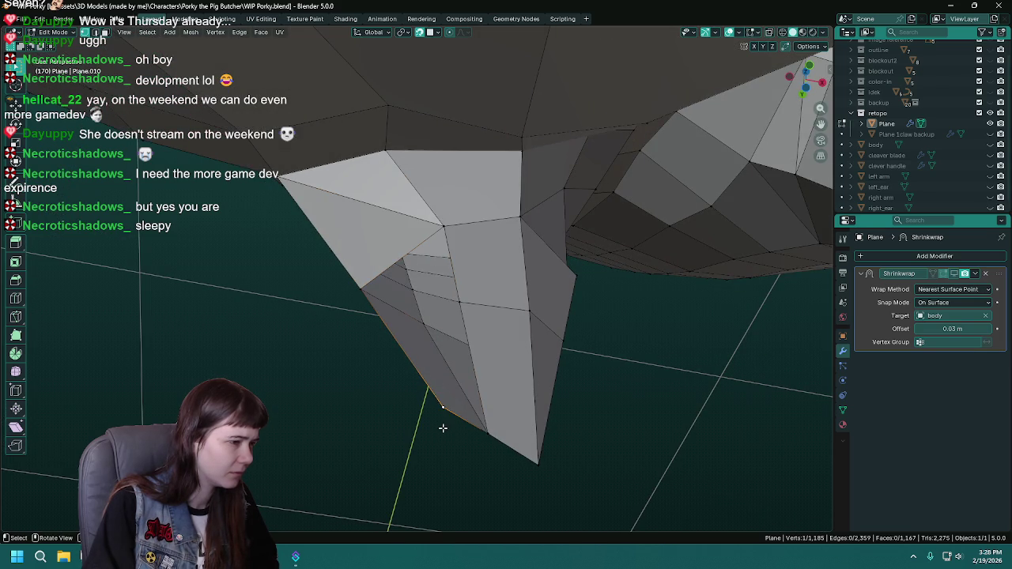
left_click(462, 303)
left_click_drag(463, 303, 723, 224)
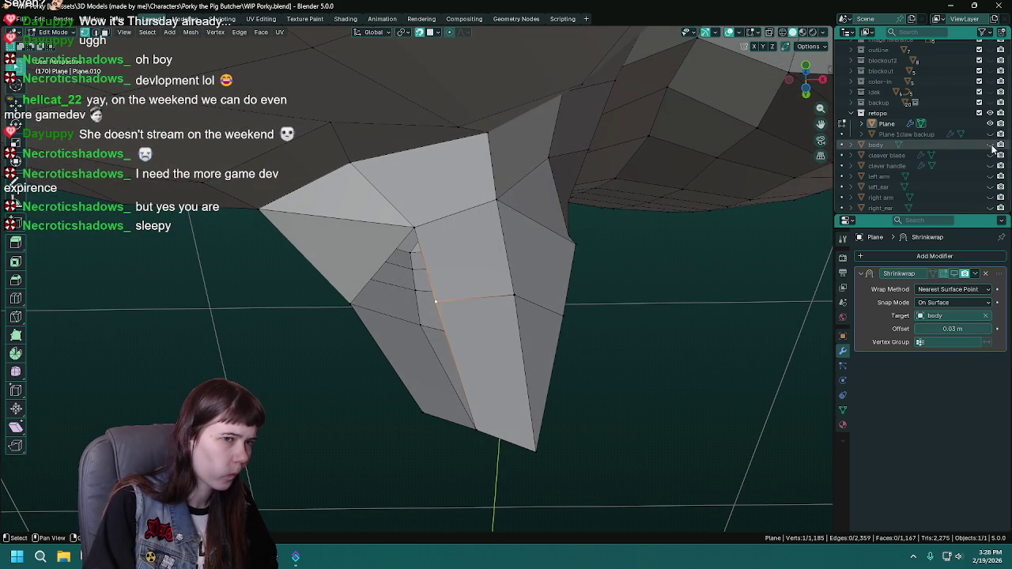
Slide the inner-thigh vertex up onto the body surface and save WIP Porky.blend.
left_click(990, 146)
key("g")
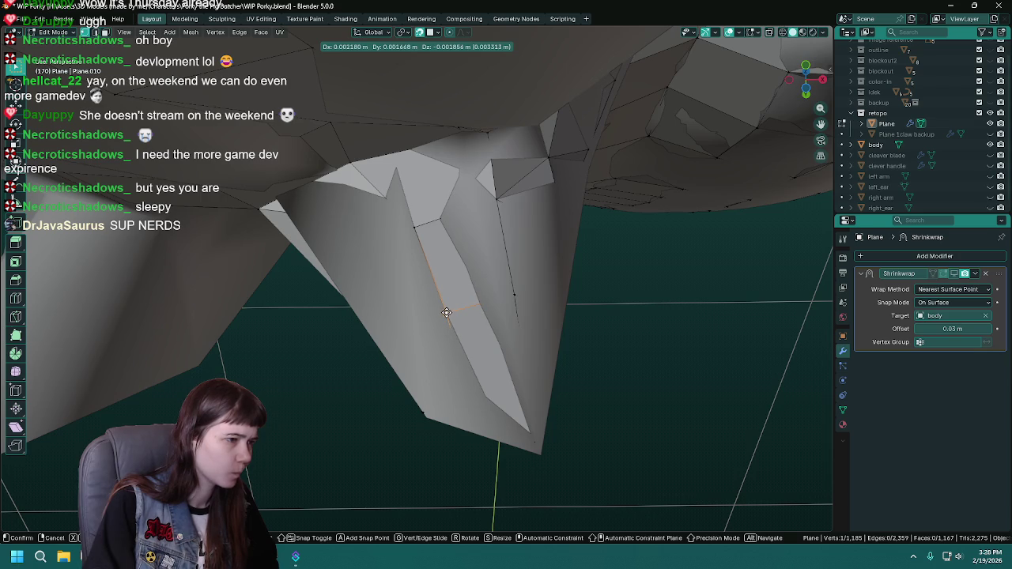
left_click(447, 313)
left_click_drag(447, 313, 473, 337)
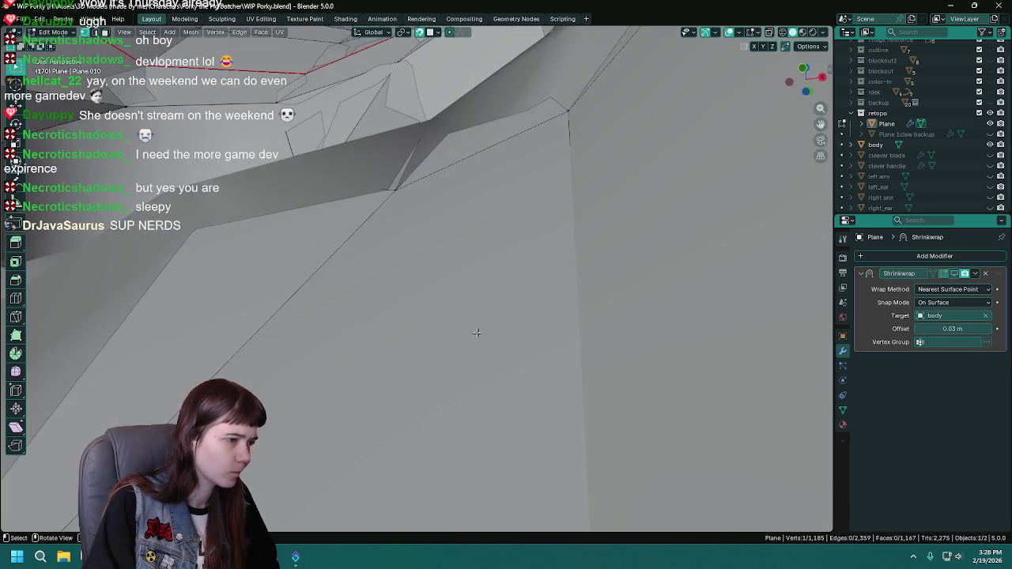
scroll("down", 3)
left_click_drag(442, 365, 439, 338)
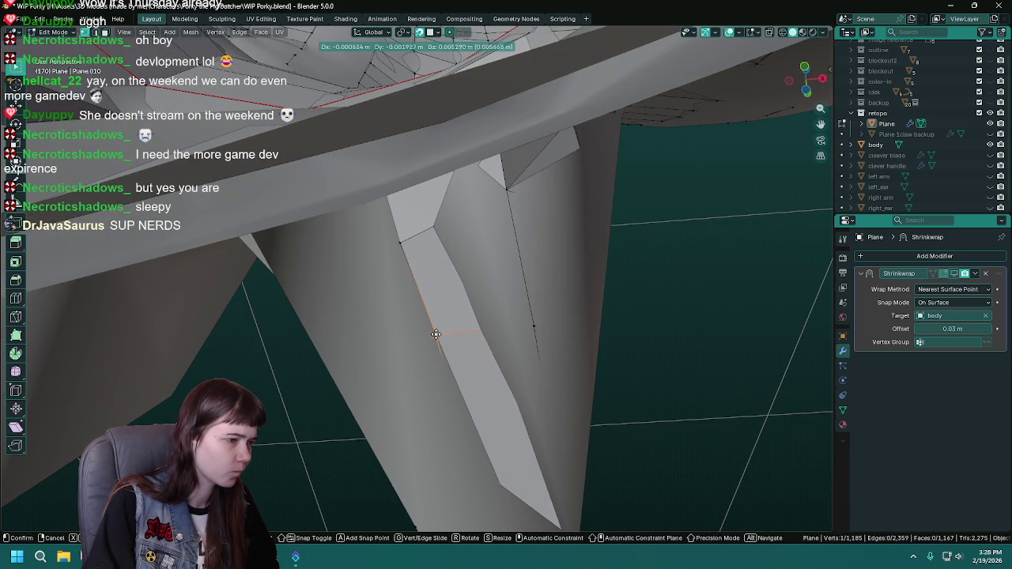
left_click_drag(547, 366, 549, 351)
key("ctrl+s")
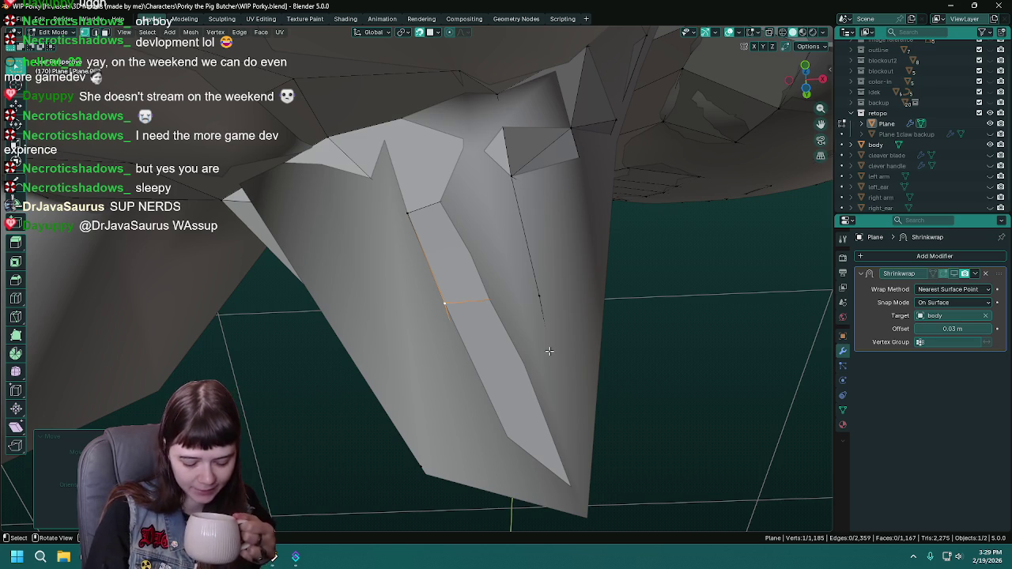
Fill another crotch face between two selected vertices.
left_click_drag(549, 351, 515, 345)
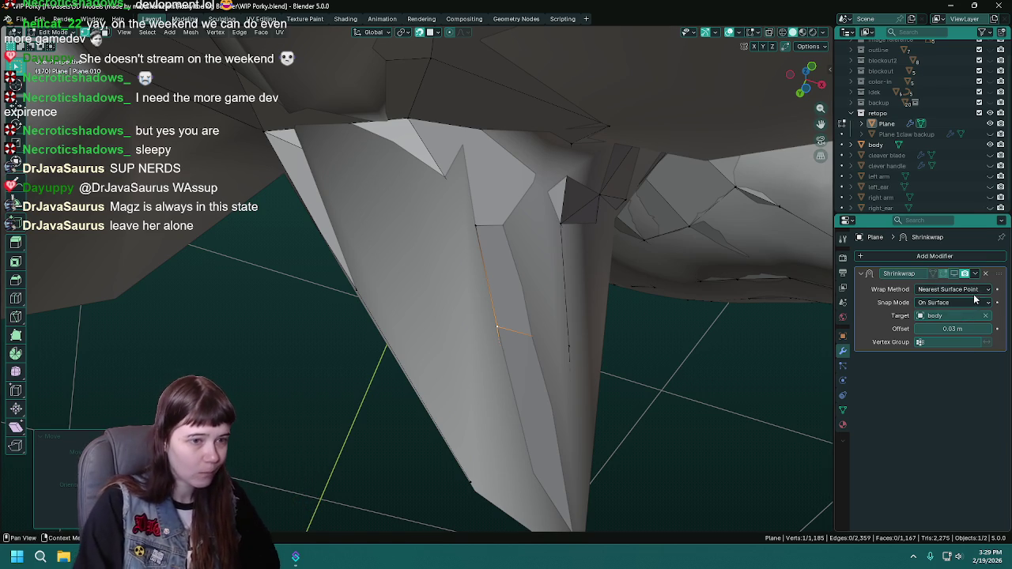
left_click(955, 273)
left_click(955, 274)
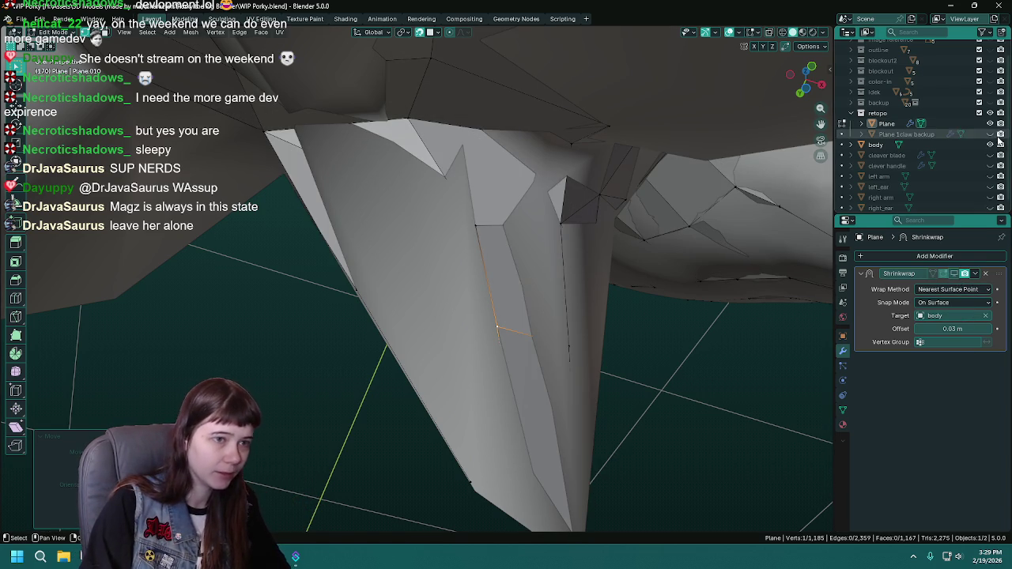
left_click_drag(474, 261, 537, 431)
left_click_drag(547, 348, 442, 371)
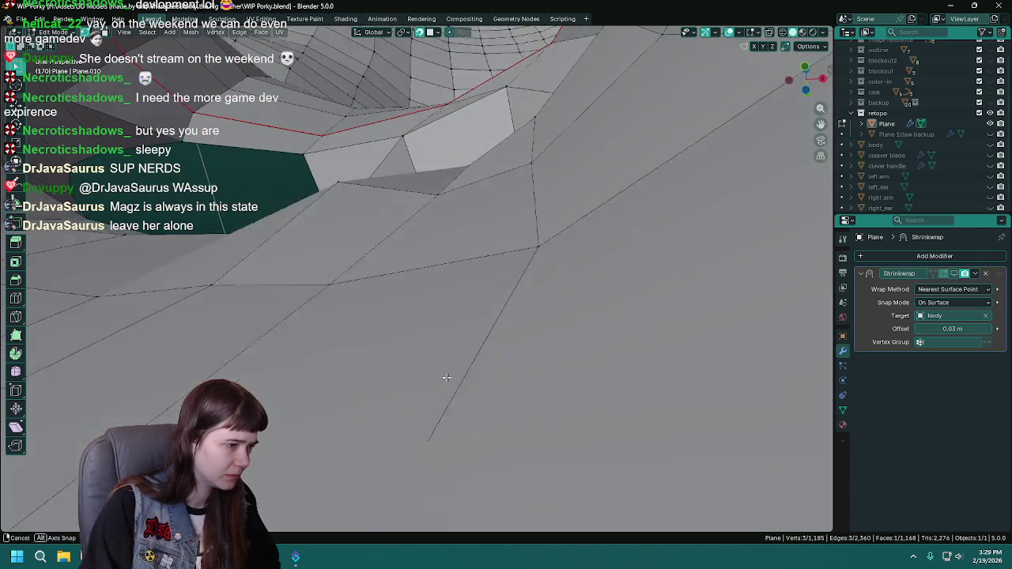
left_click(443, 309)
left_click(425, 402)
key("f")
Save the file and pick the thin sliver edge at the crotch for removal.
left_click_drag(404, 313, 409, 309)
key("ctrl+s")
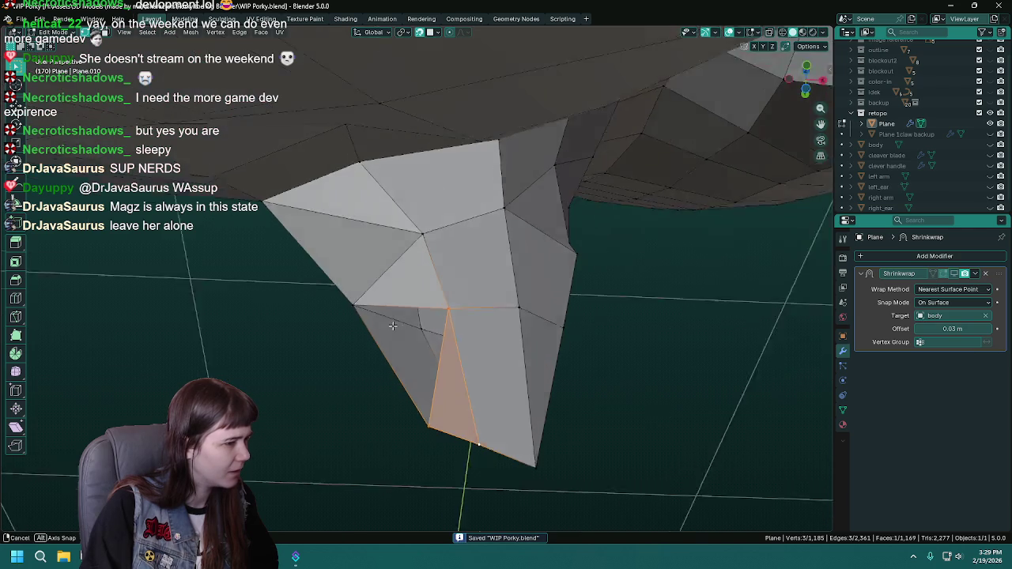
left_click(409, 308)
right_click(409, 308)
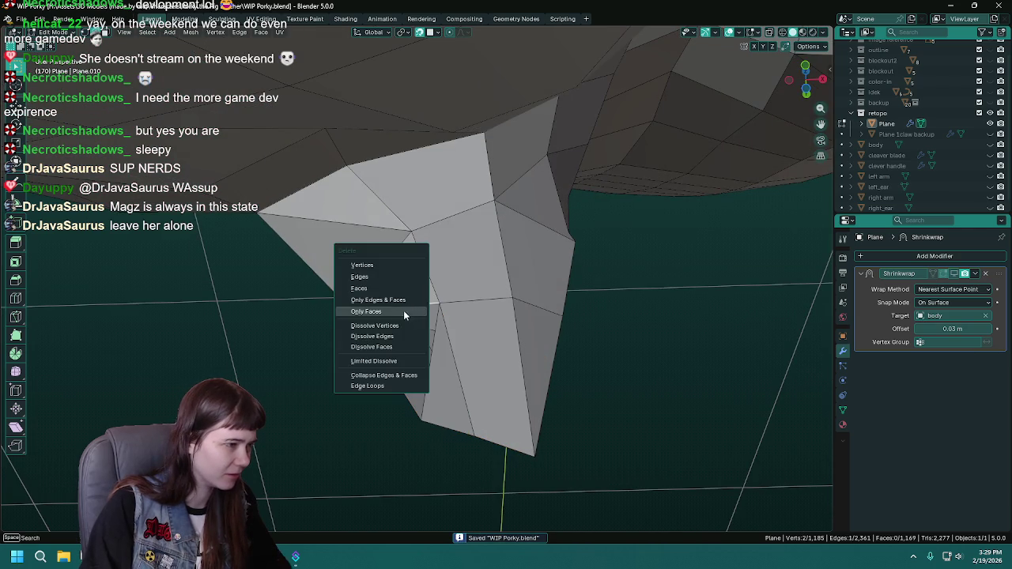
Dissolve the first sliver edge and fill a larger face between two crotch vertices.
left_click(396, 280)
left_click_drag(422, 319, 518, 340)
scroll("up", 3)
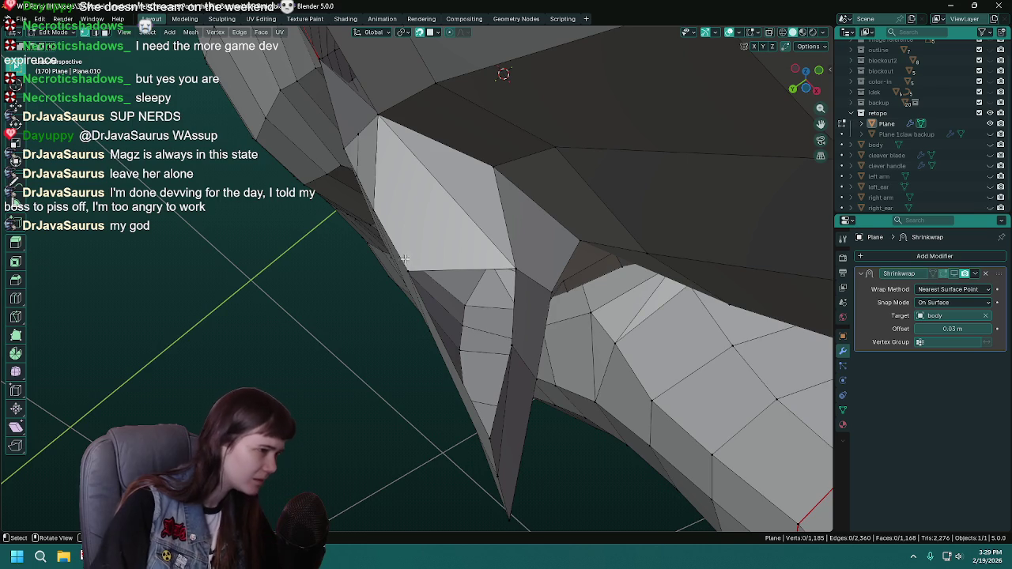
left_click(404, 272)
left_click(514, 265)
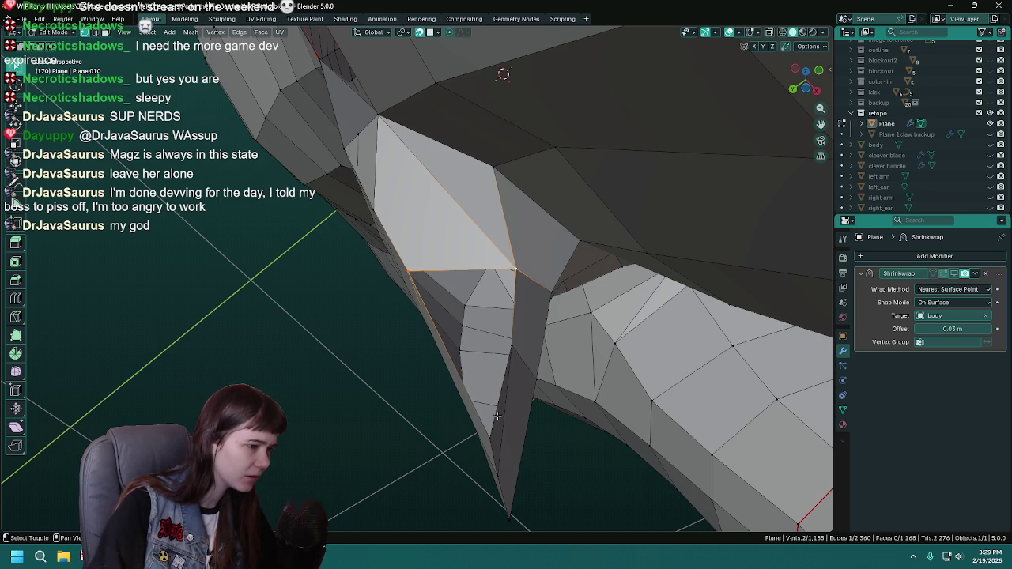
key("f")
Dissolve two more sliver edges, refill the gap with one face, and save.
left_click_drag(490, 435, 434, 336)
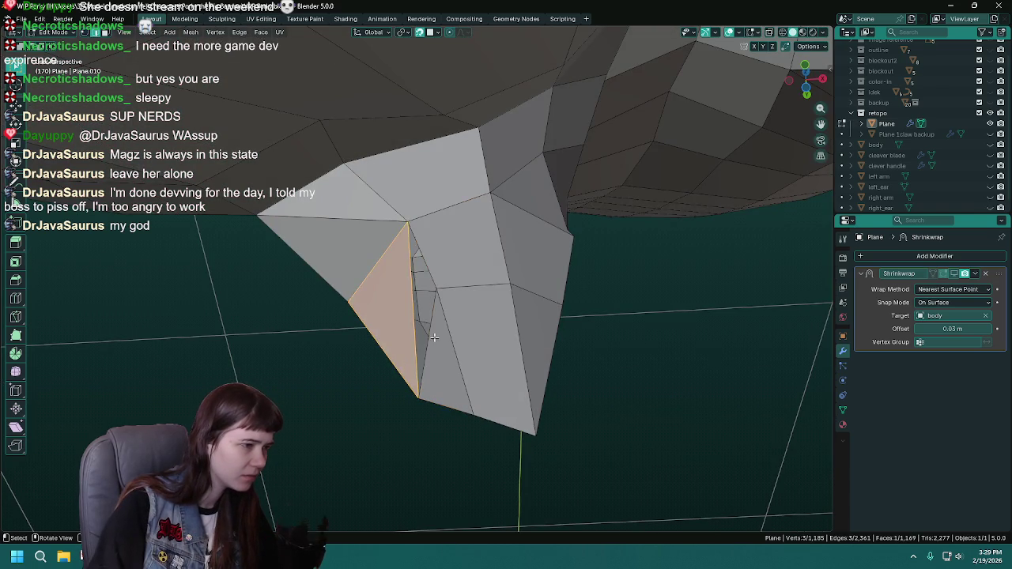
key("x")
left_click(434, 336)
left_click_drag(434, 336, 435, 302)
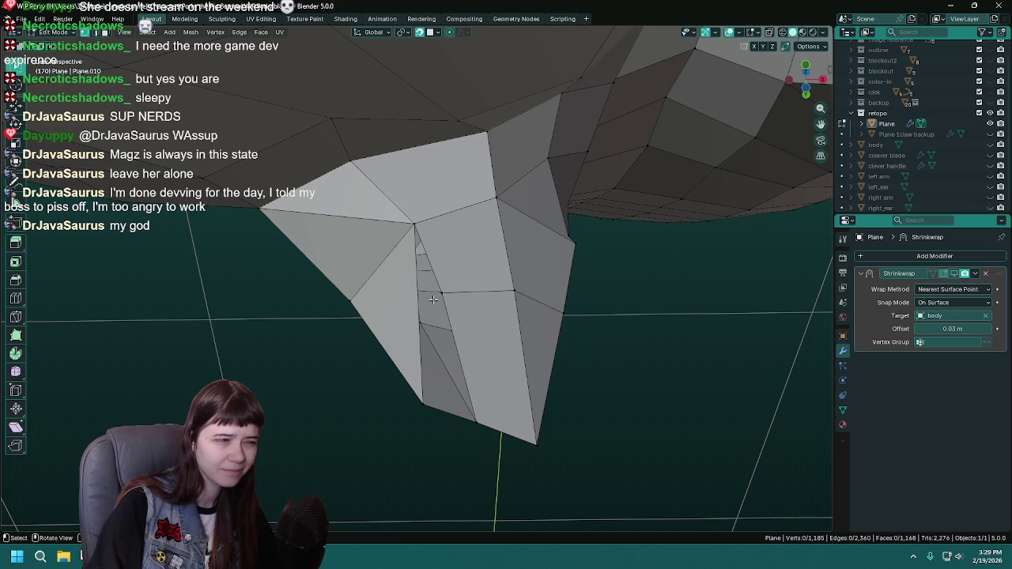
left_click(418, 347)
key("x")
left_click(419, 346)
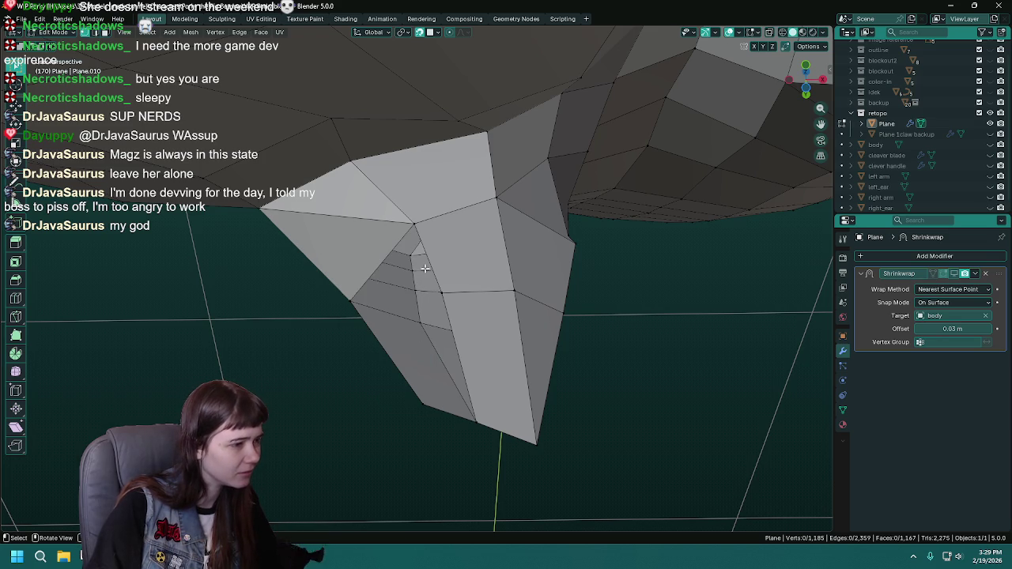
left_click(411, 224)
left_click(350, 301)
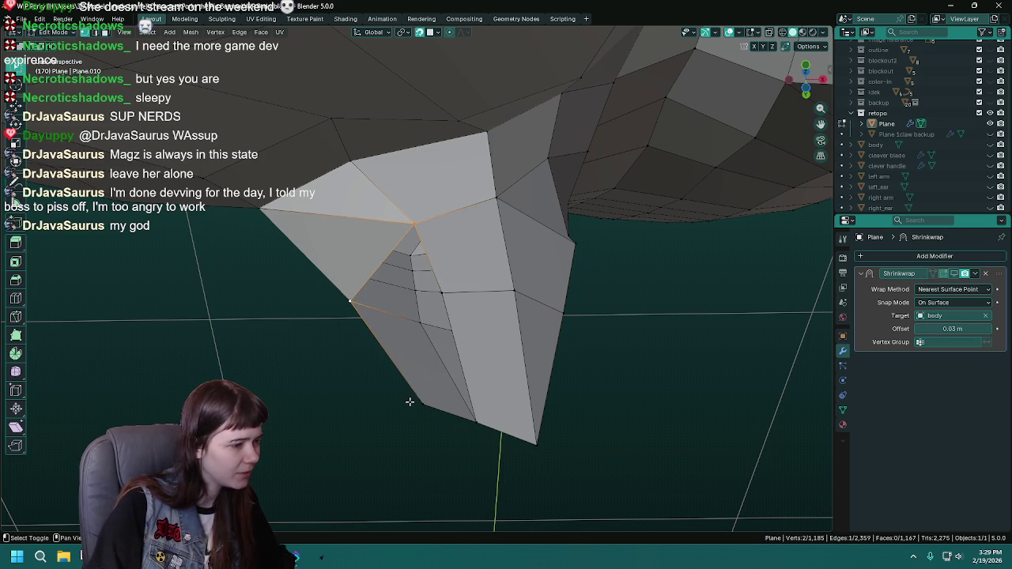
key("f")
left_click_drag(460, 278, 517, 417)
key("ctrl+s")
Join crotch vertices with J while previewing in Object Mode, undo the extra connection, and save.
key("Tab")
key("Tab")
left_click(511, 360)
left_click_drag(474, 341, 444, 363)
left_click(447, 324)
key("j")
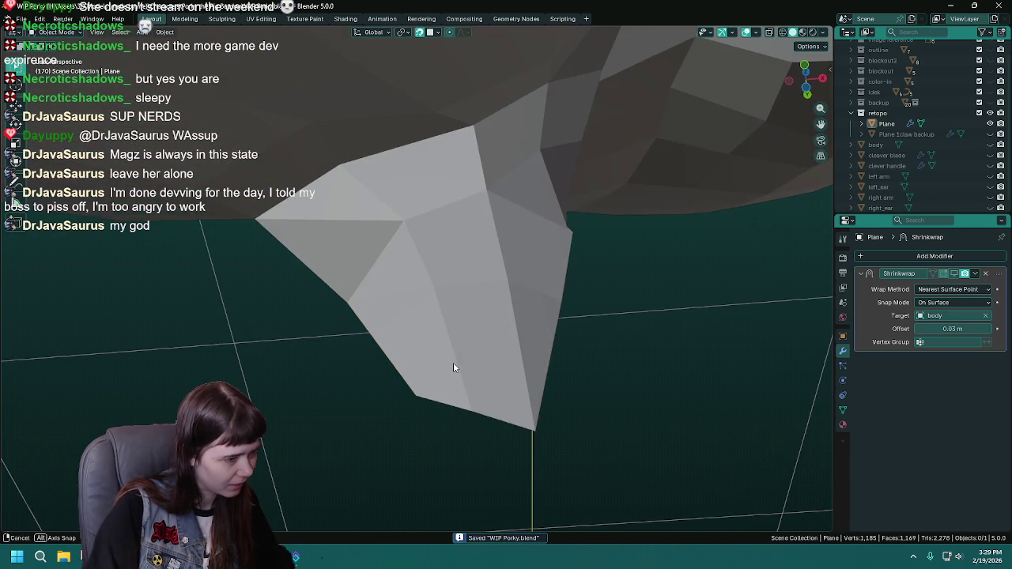
key("Tab")
key("Tab")
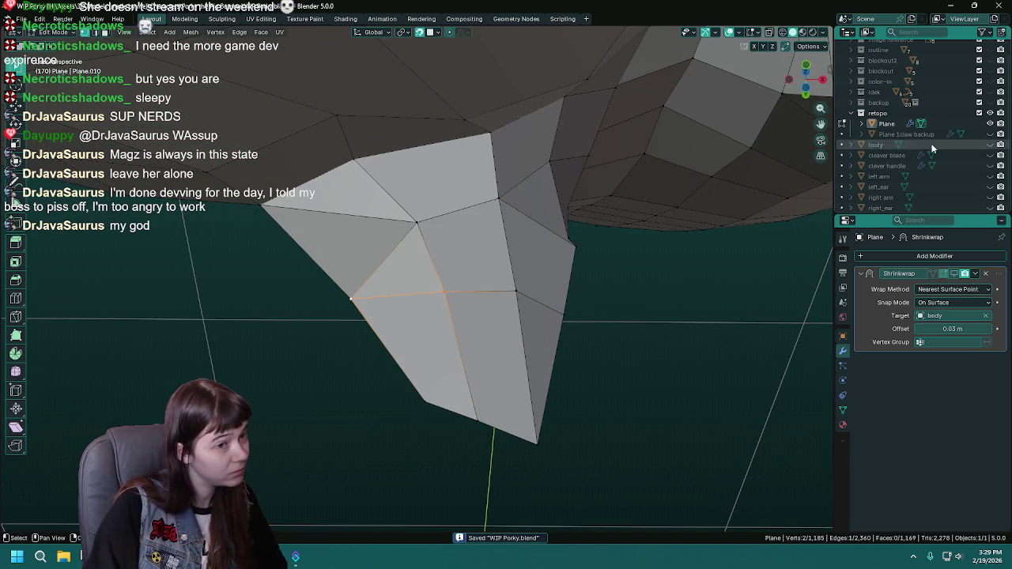
left_click(425, 401)
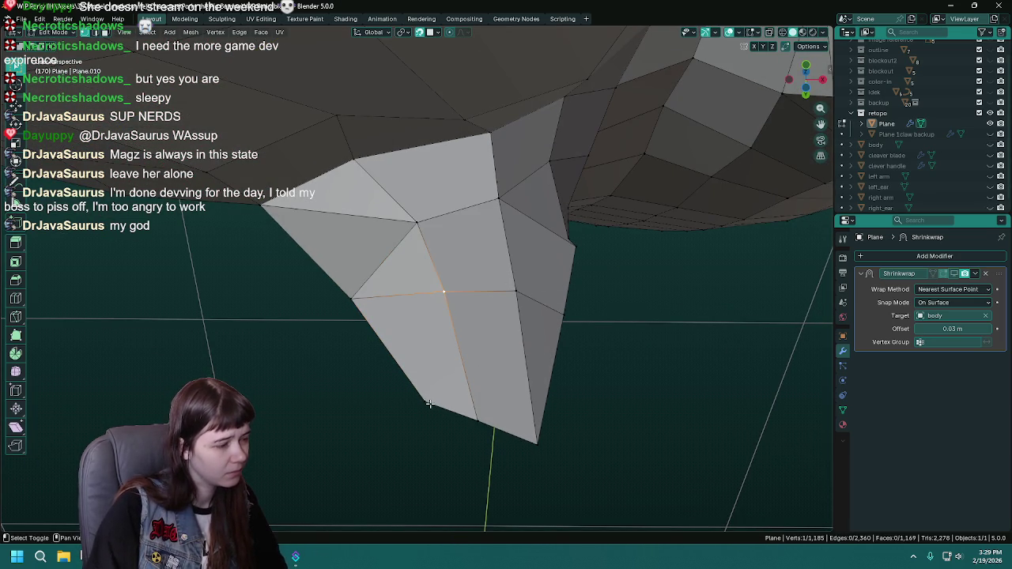
key("j")
left_click_drag(425, 402, 554, 356)
key("ctrl+z")
key("ctrl+s")
Move the selected edge onto the body, connect two vertices with J, and save.
left_click(990, 145)
key("g")
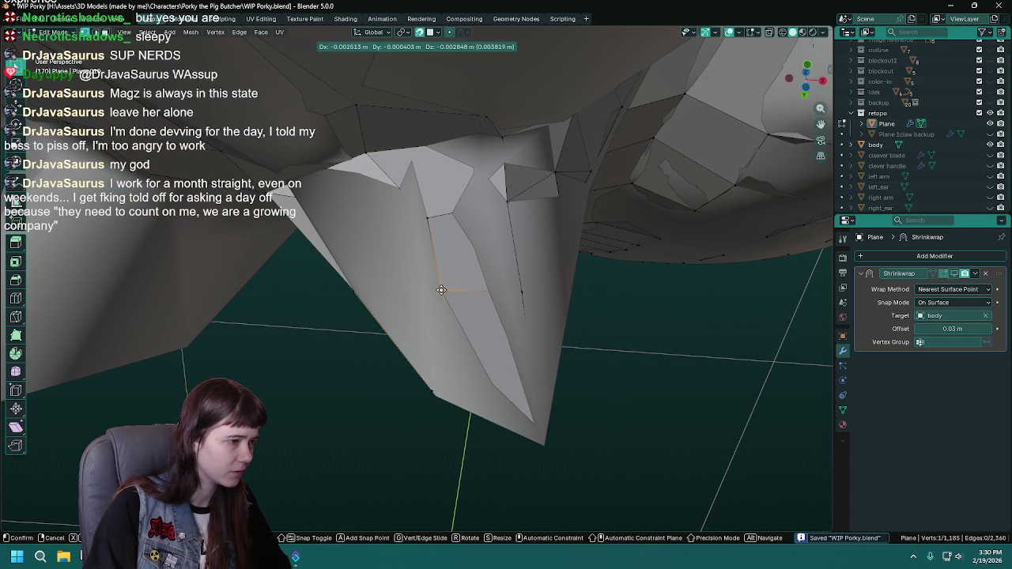
left_click(439, 289)
left_click_drag(621, 403, 317, 170)
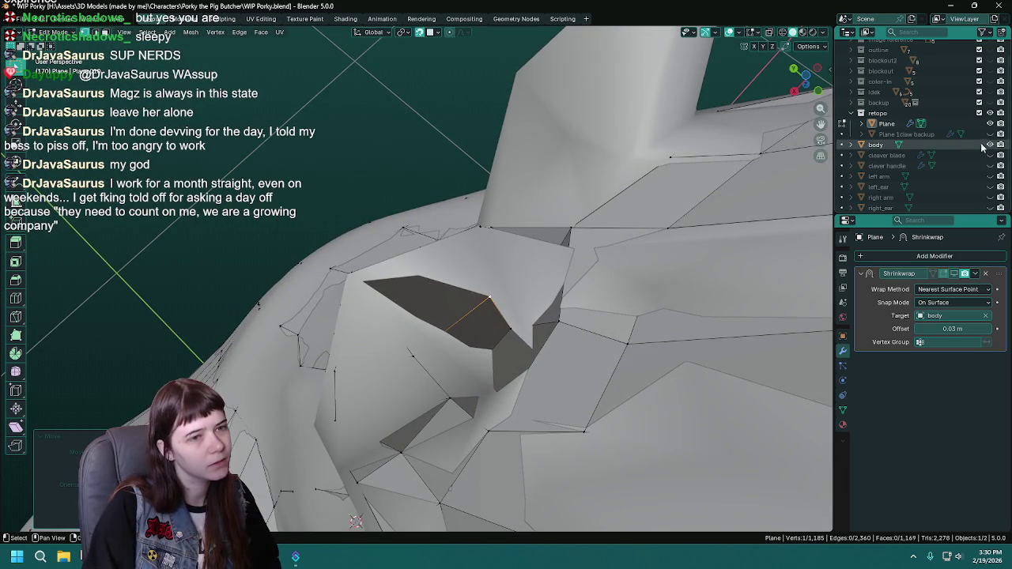
left_click_drag(490, 305, 466, 237)
key("j")
key("ctrl+s")
From underneath, move a crotch vertex into place against the body, then save.
left_click(990, 144)
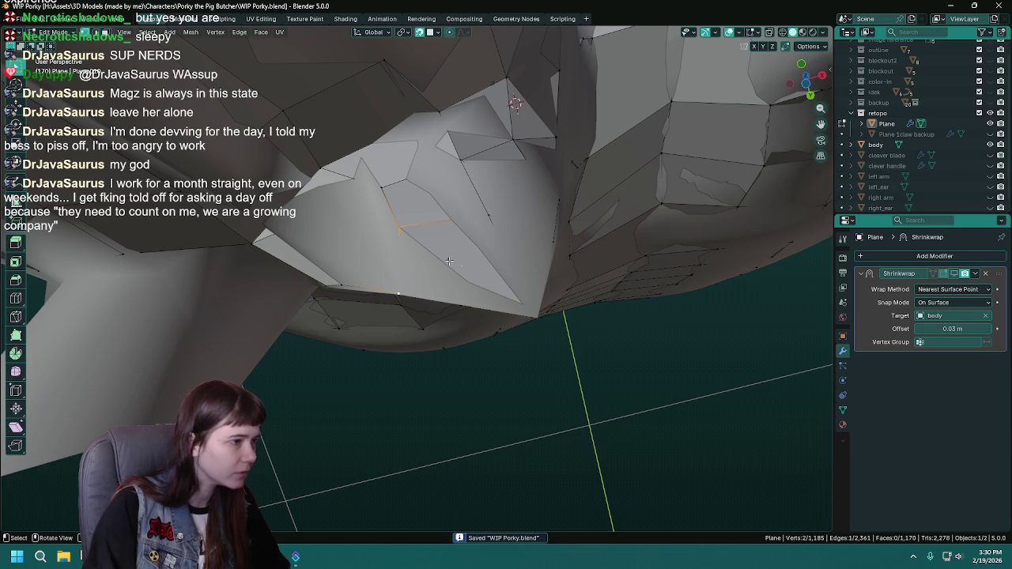
left_click(461, 262)
left_click_drag(461, 261, 495, 228)
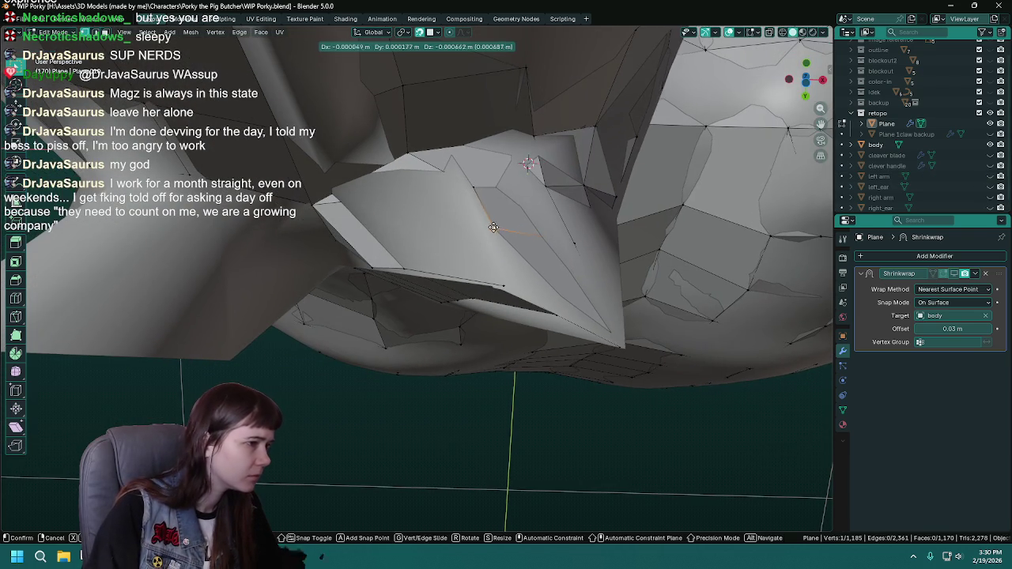
left_click_drag(494, 229, 470, 251)
key("g")
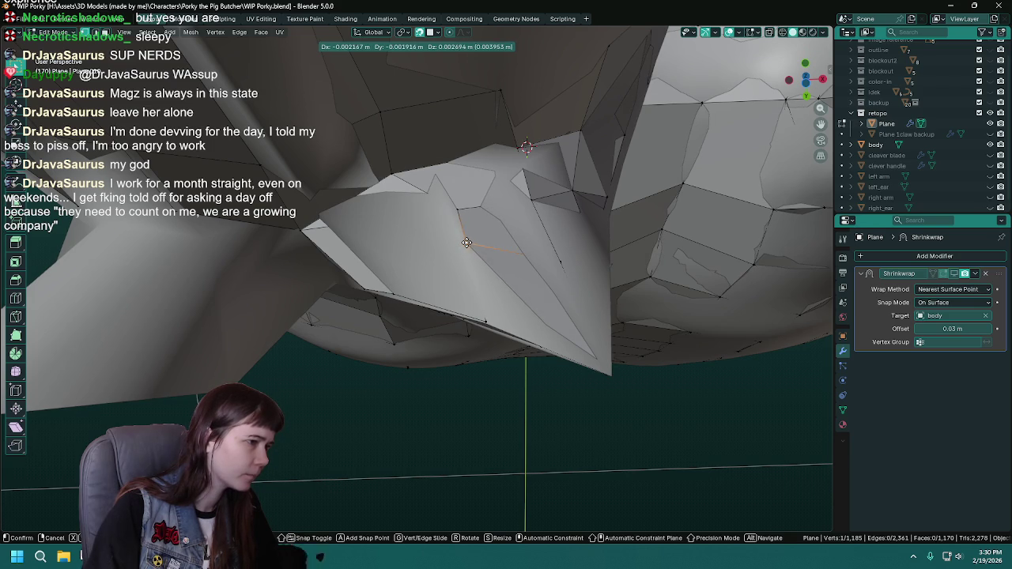
left_click_drag(468, 244, 569, 373)
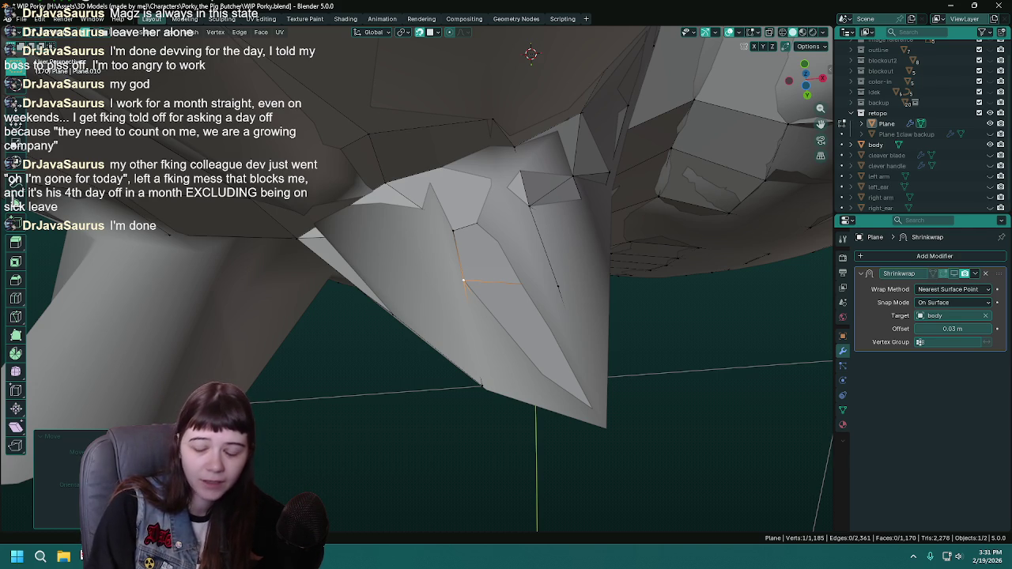
left_click_drag(538, 308, 554, 303)
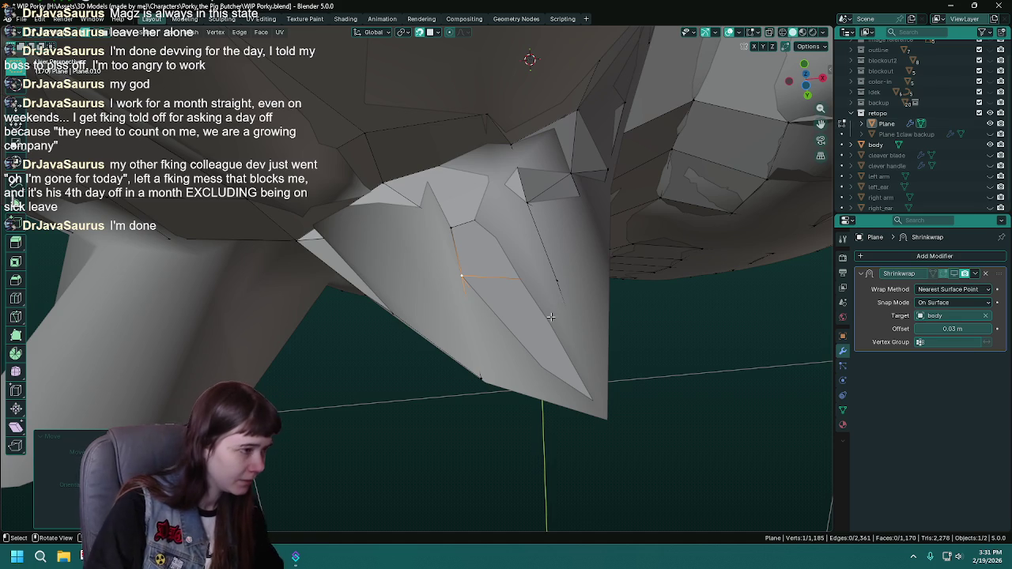
key("ctrl+s")
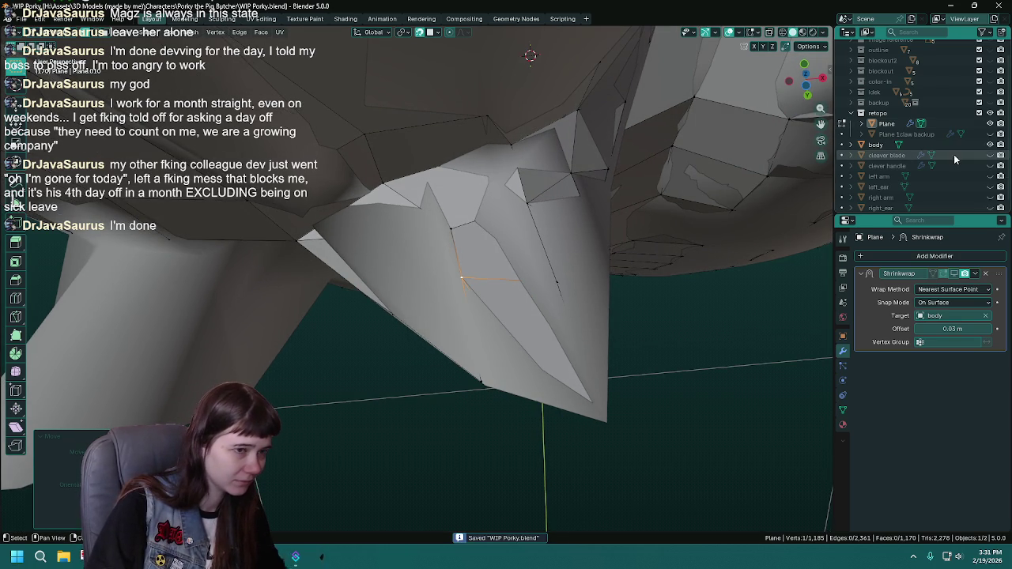
With the body hidden, merge the stray crotch vertices and join two vertices with an edge.
left_click(990, 145)
left_click_drag(526, 269, 644, 362)
left_click_drag(606, 403, 384, 188)
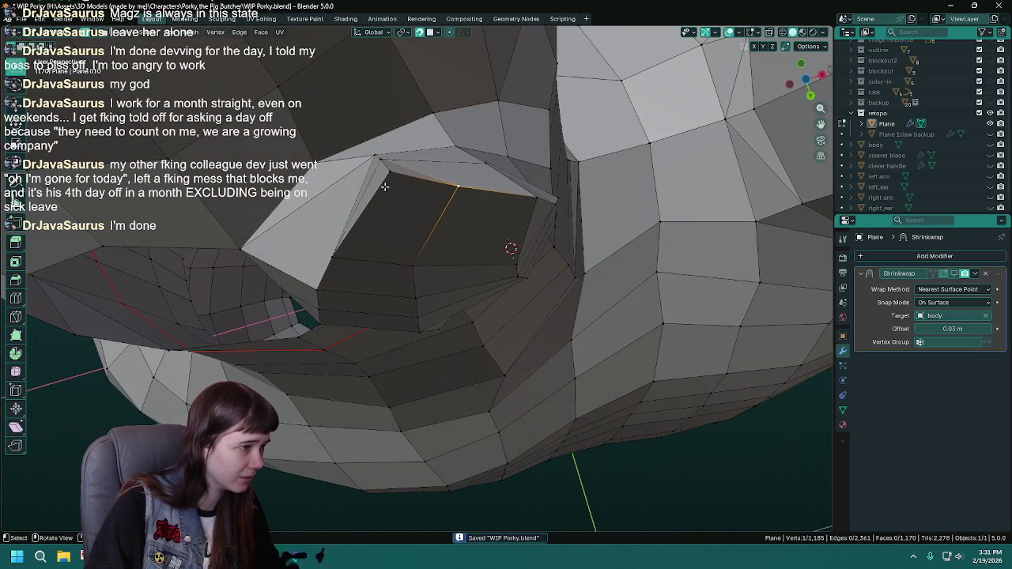
key("m")
left_click(390, 180)
left_click_drag(469, 262, 443, 318)
left_click(507, 167)
key("j")
key("Tab")
key("Tab")
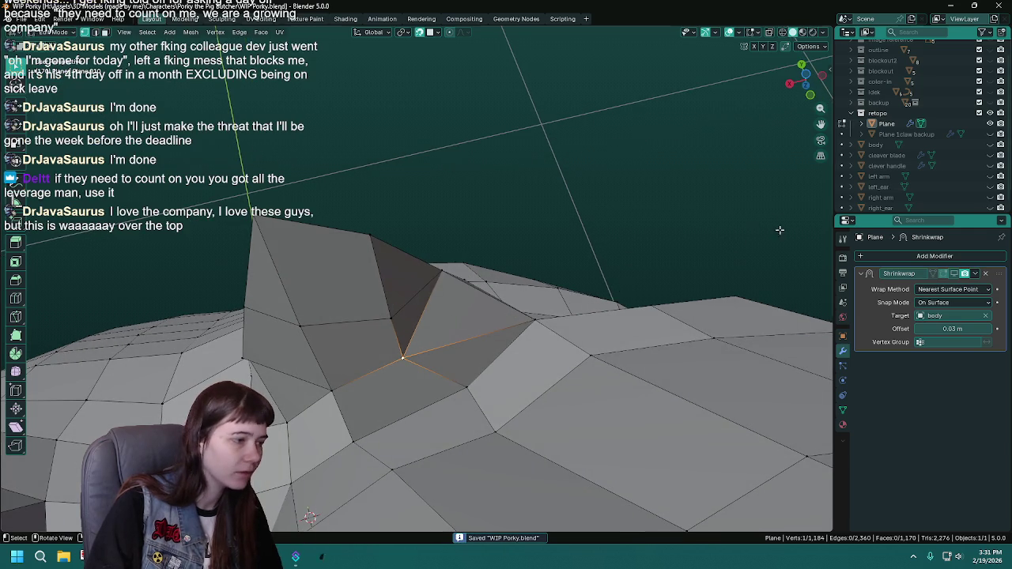
Nudge a crotch vertex onto the body with Shrinkwrap shown in edit mode, then save.
left_click(991, 144)
key("g")
left_click(402, 358)
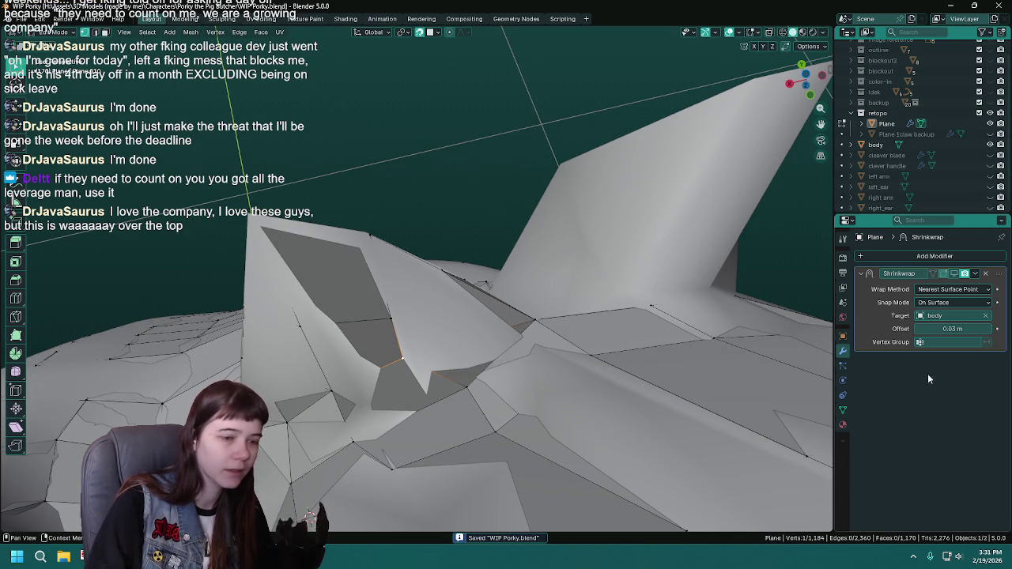
left_click(955, 272)
key("g")
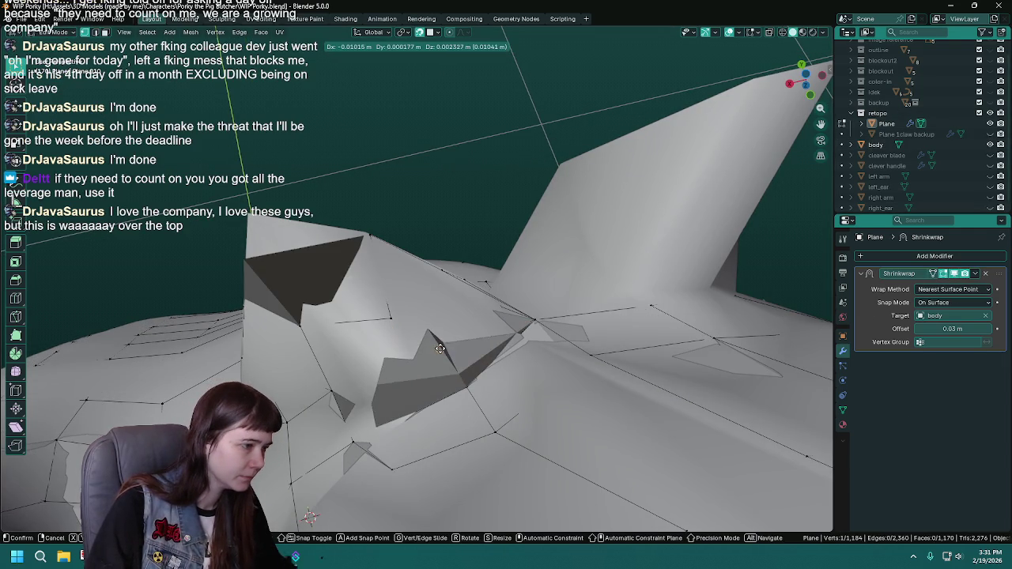
left_click(435, 348)
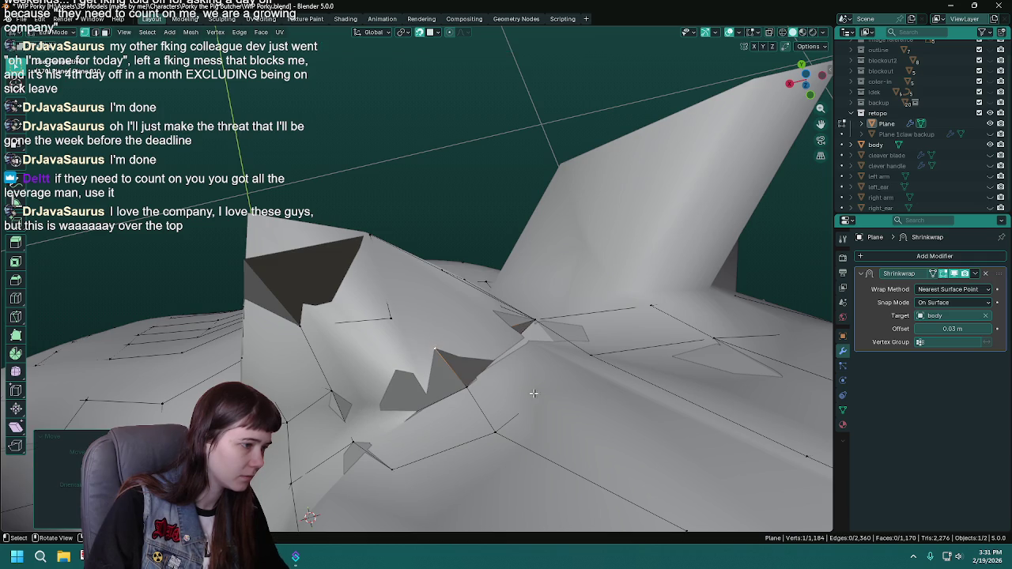
left_click_drag(435, 348, 411, 325)
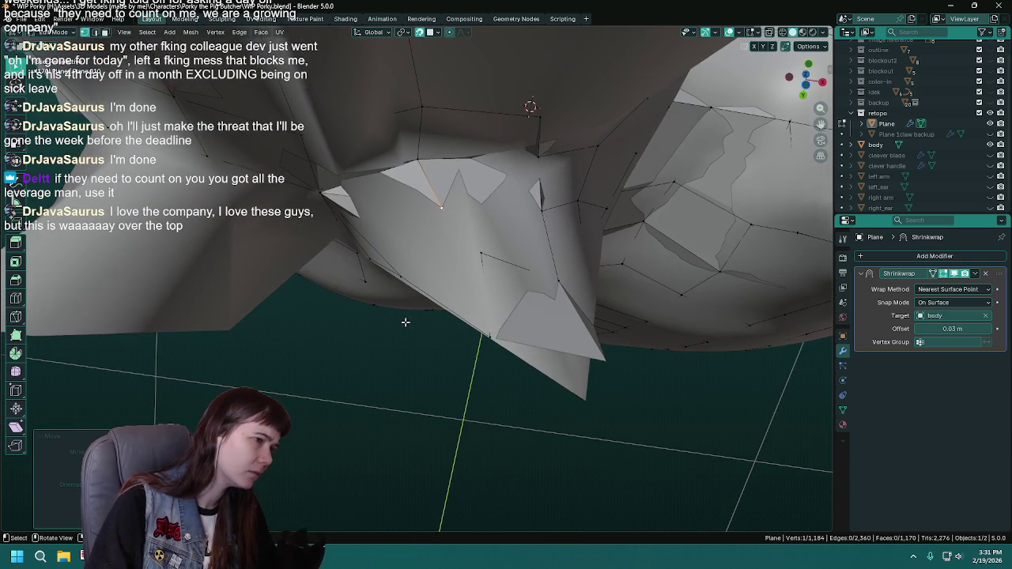
left_click(992, 145)
left_click_drag(443, 269, 501, 283)
left_click(990, 145)
left_click_drag(475, 356, 589, 342)
key("ctrl+s")
key("Tab")
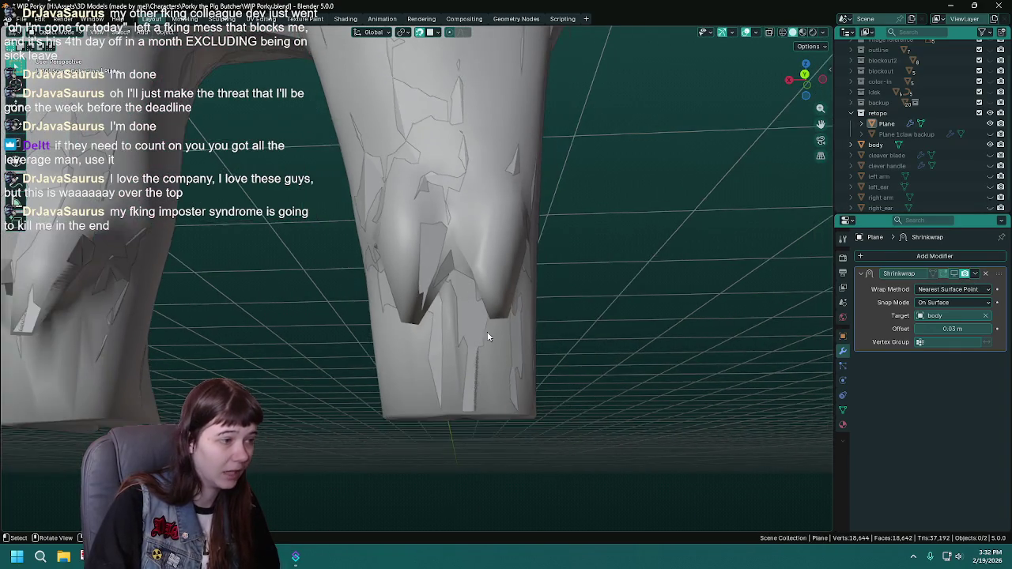
left_click_drag(503, 332, 655, 248)
left_click(990, 145)
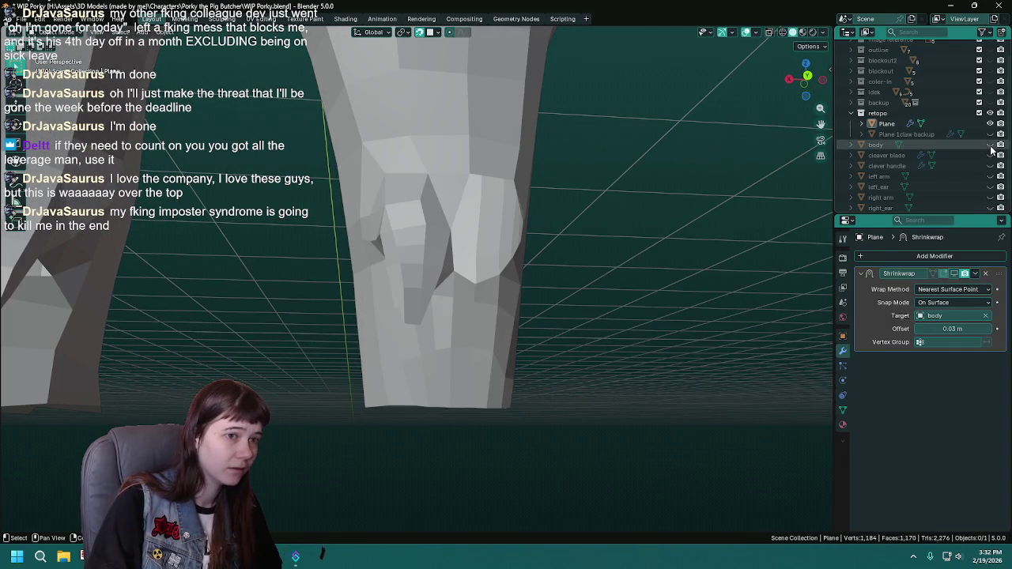
scroll("down", 3)
left_click_drag(394, 328, 466, 326)
scroll("up", 3)
key("Tab")
scroll("up", 3)
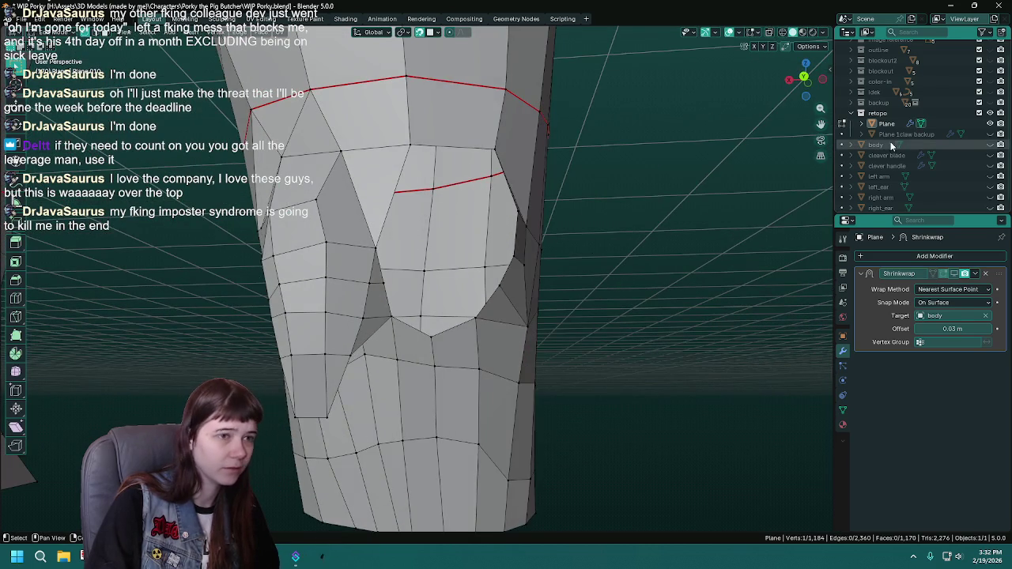
left_click(991, 148)
key("ctrl+s")
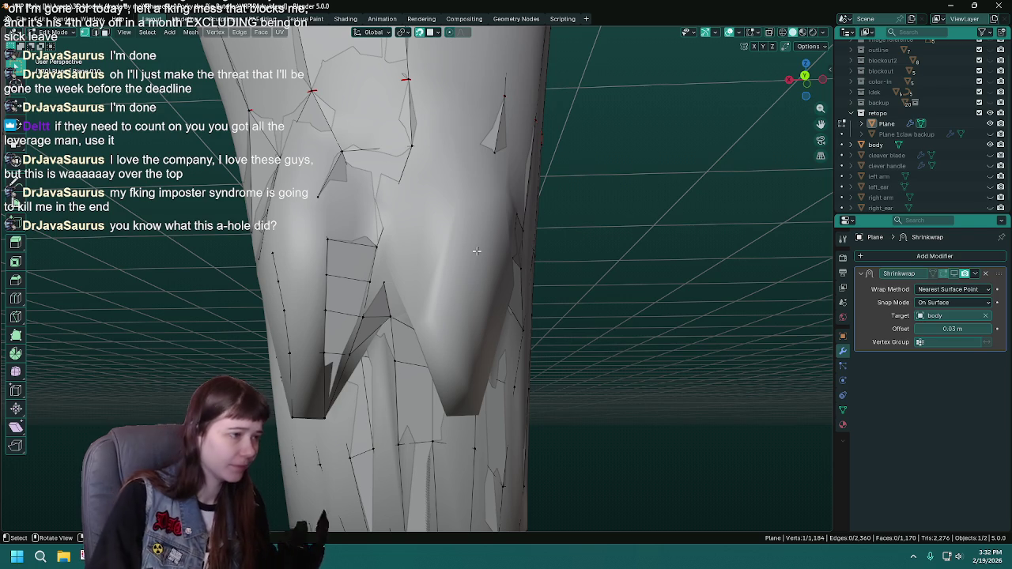
left_click_drag(503, 283, 434, 253)
Extrude a first new vertex onto the knee and reposition the vertex below it.
key("ctrl+s")
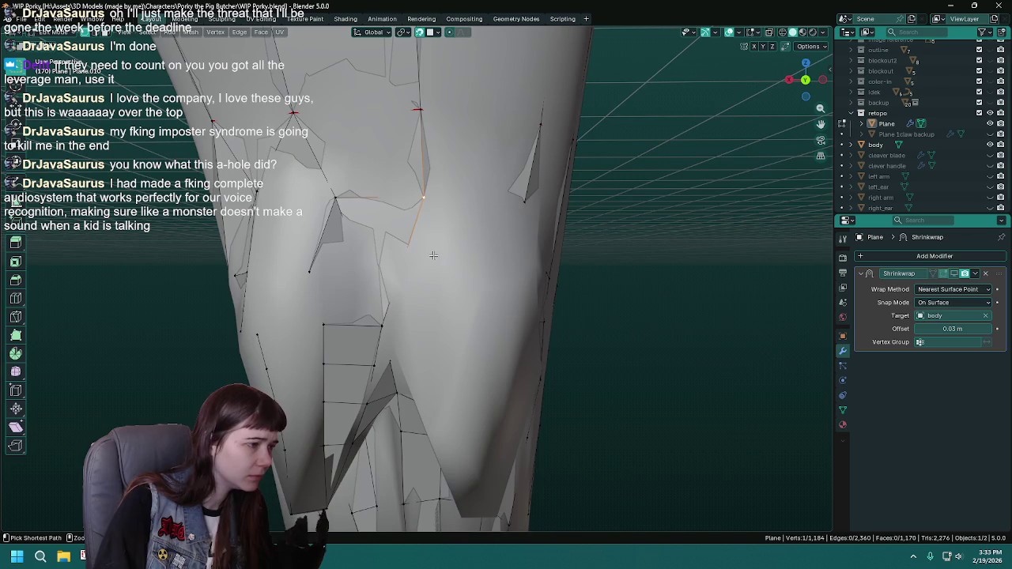
key("e")
left_click(435, 257)
left_click_drag(435, 257, 390, 291)
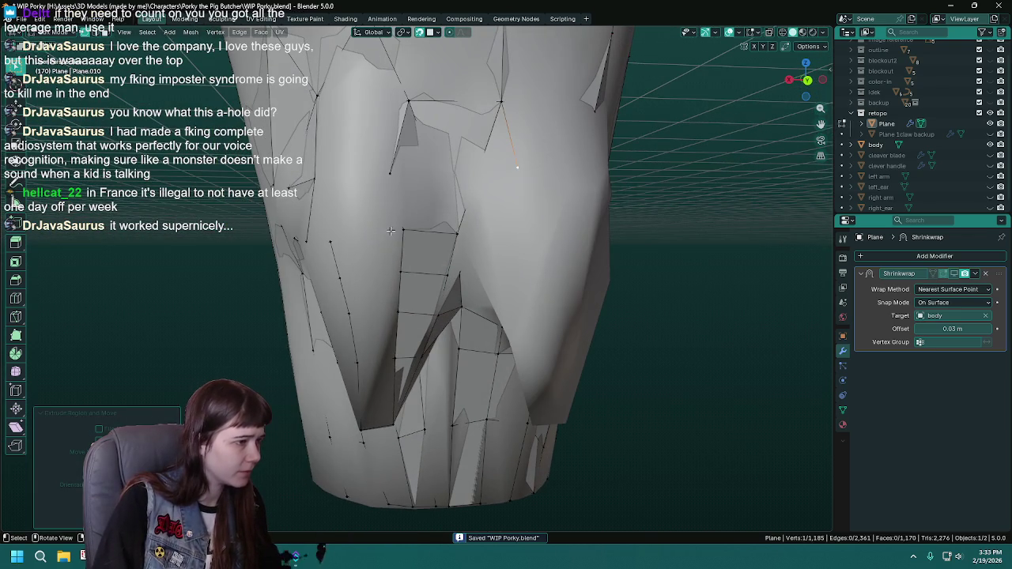
left_click(390, 291)
left_click_drag(390, 367, 484, 219)
key("ctrl+s")
key("g")
left_click(471, 237)
Extrude a chain of vertices down the knee's edge.
key("e")
left_click(477, 298)
left_click(485, 341)
key("e")
left_click(489, 393)
key("e")
scroll("up", 3)
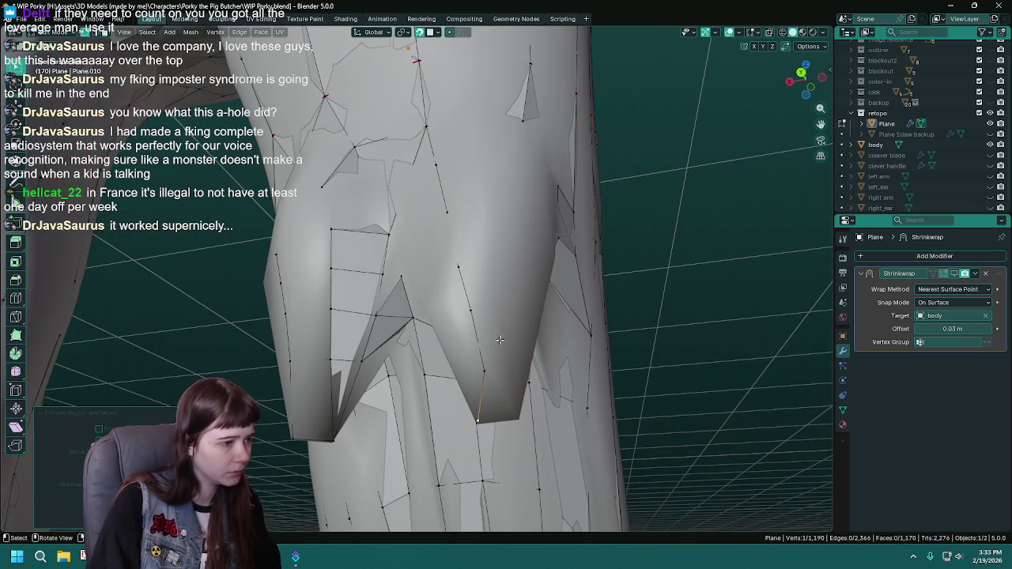
left_click_drag(511, 403, 215, 288)
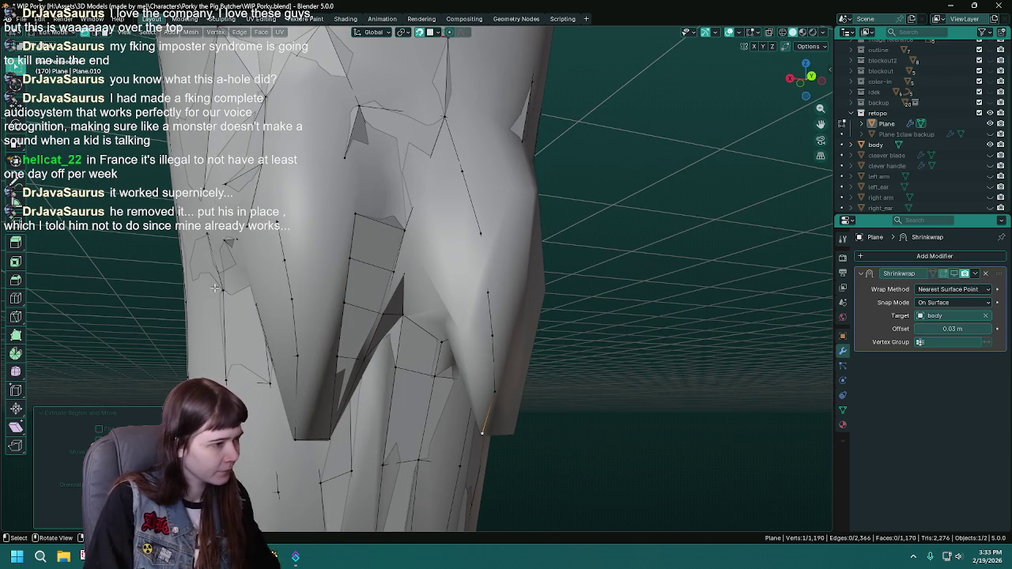
key("ctrl+s")
left_click_drag(215, 288, 475, 205)
Extrude a second, parallel chain of five vertices down to the bottom of the knee.
key("e")
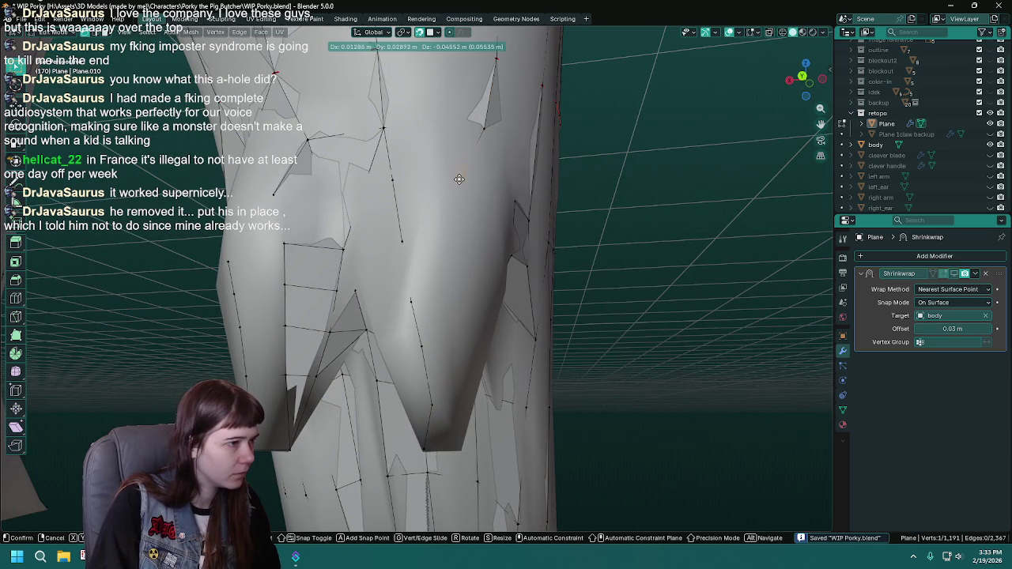
left_click(459, 178)
key("e")
left_click(456, 241)
key("e")
left_click(456, 299)
key("e")
left_click(455, 348)
key("e")
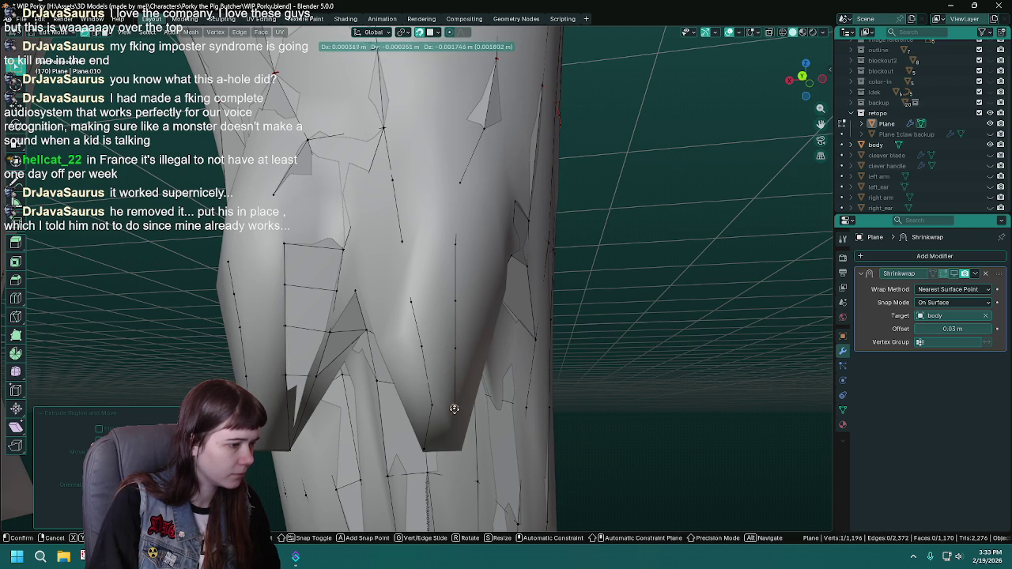
left_click(458, 447)
left_click_drag(441, 440, 413, 354)
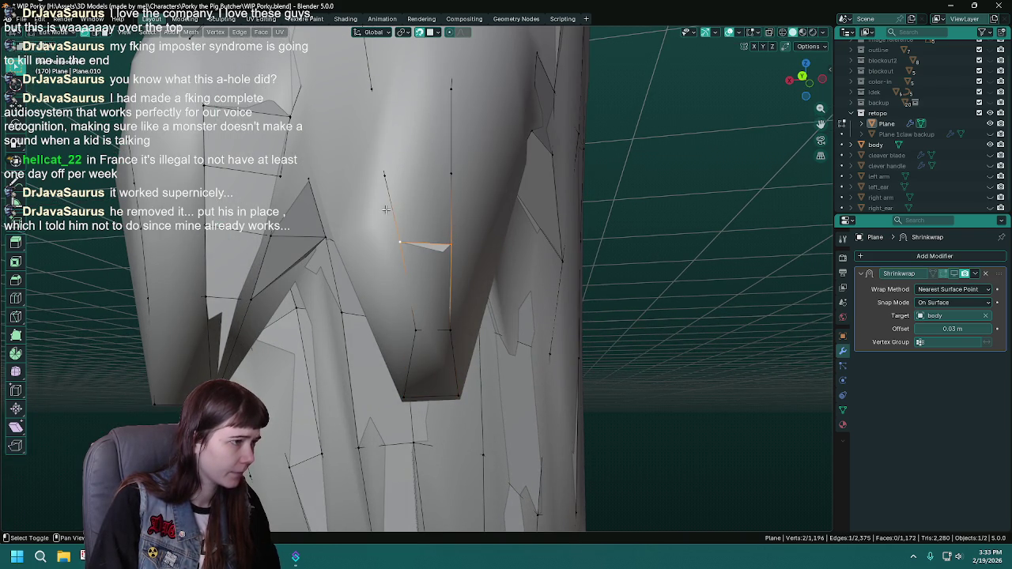
Fill three faces between the new knee vertex chains and save.
key("f")
left_click_drag(441, 173, 468, 296)
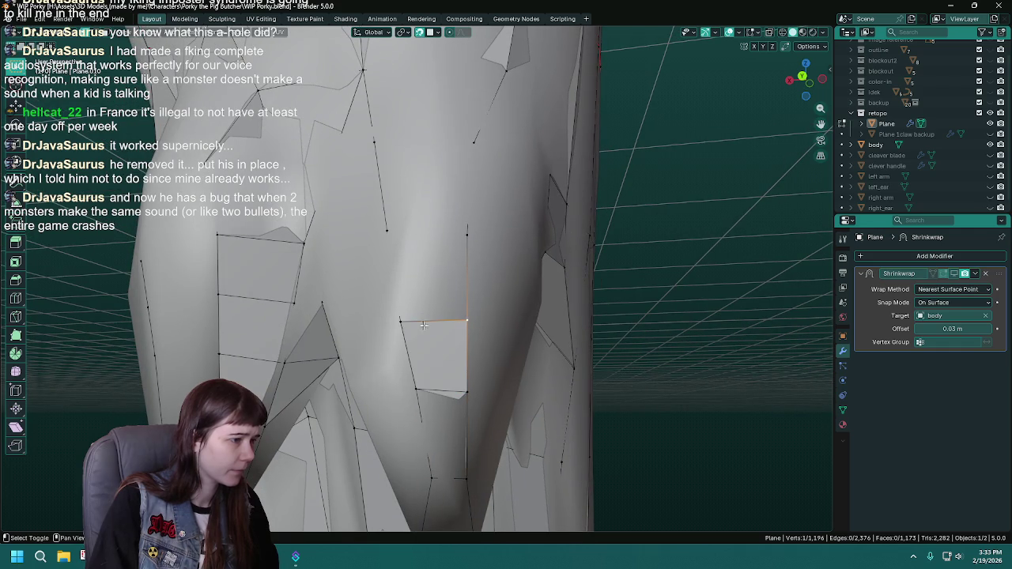
key("f")
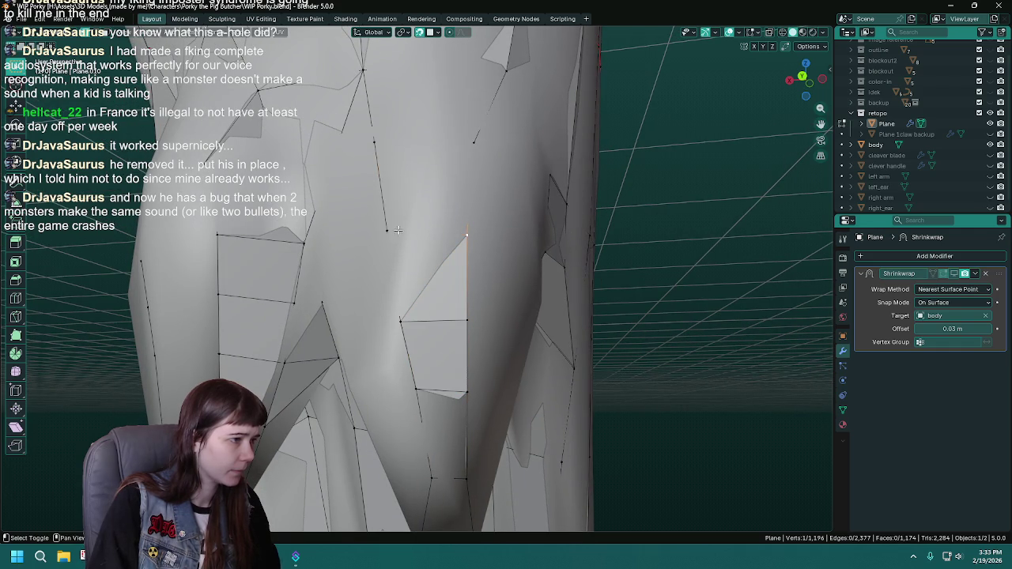
key("f")
key("ctrl+s")
left_click_drag(368, 139, 394, 193)
Adjust the positions of knee vertices, briefly hiding the body mesh to check them.
left_click(357, 166)
left_click(990, 144)
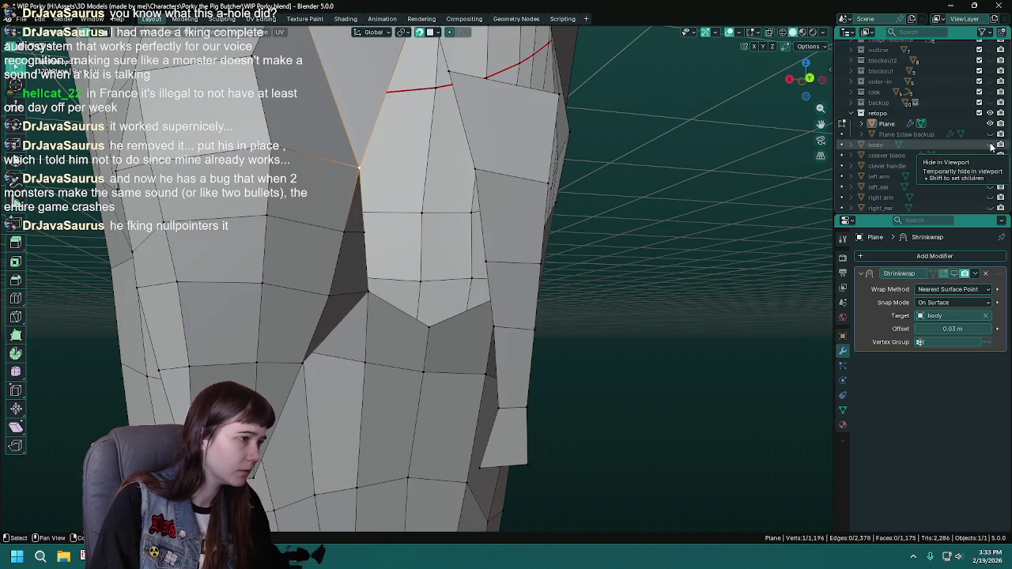
left_click(992, 146)
left_click_drag(443, 237, 386, 222)
key("g")
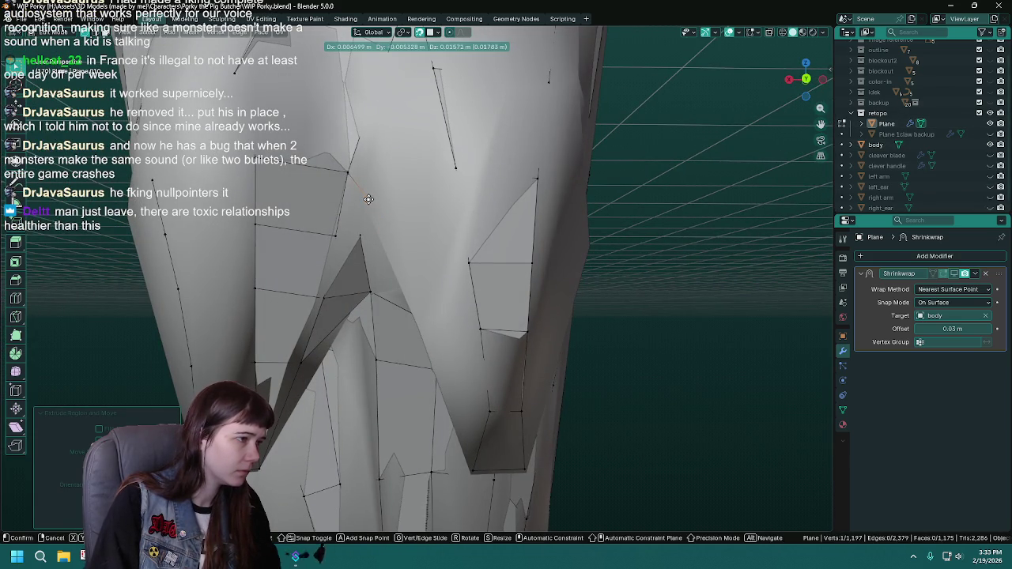
left_click(386, 237)
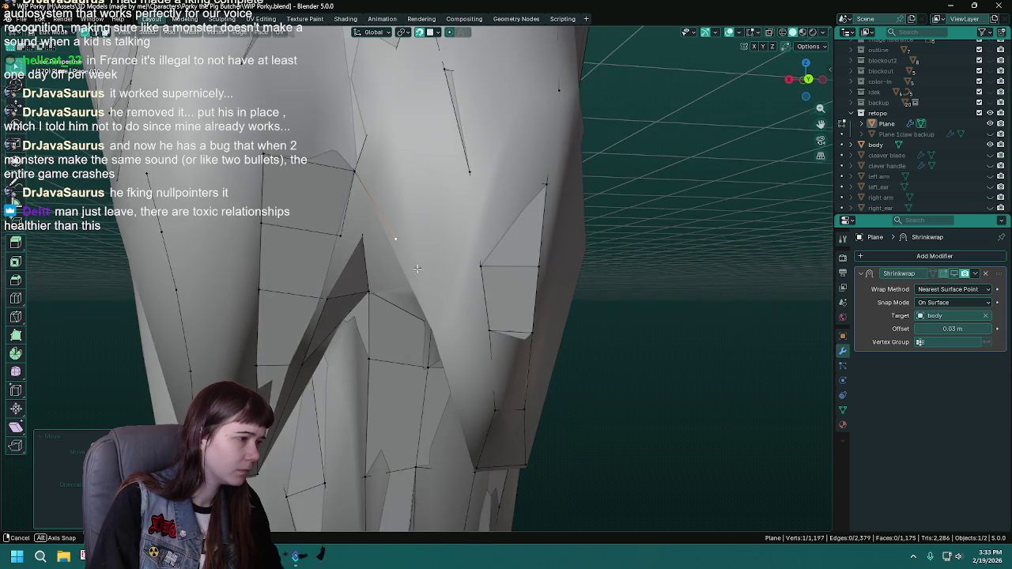
left_click_drag(386, 237, 410, 211)
key("ctrl+s")
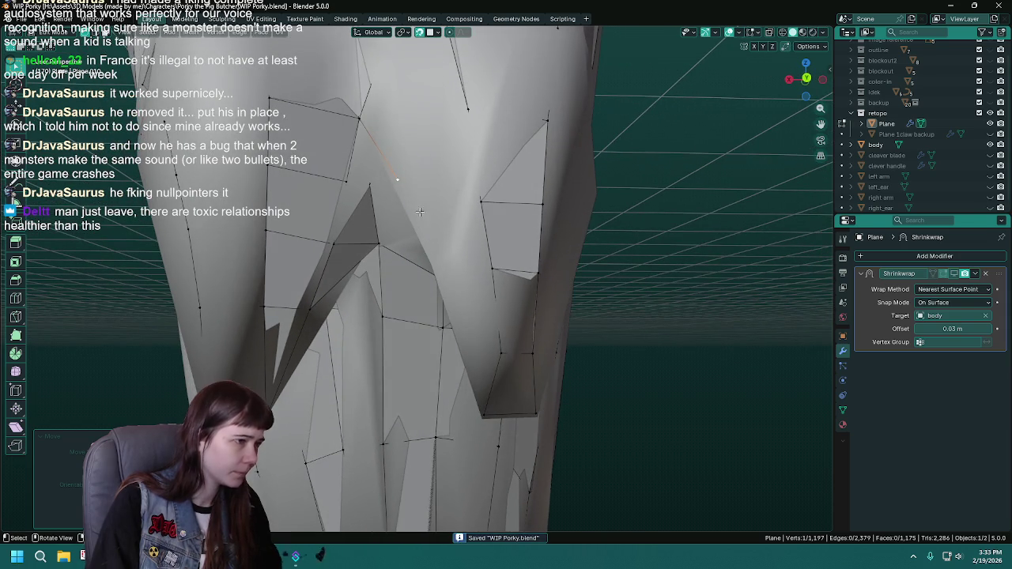
key("g")
left_click(436, 264)
Extrude one more vertex, fill a face, join two vertices with an edge, and save.
key("e")
left_click(466, 356)
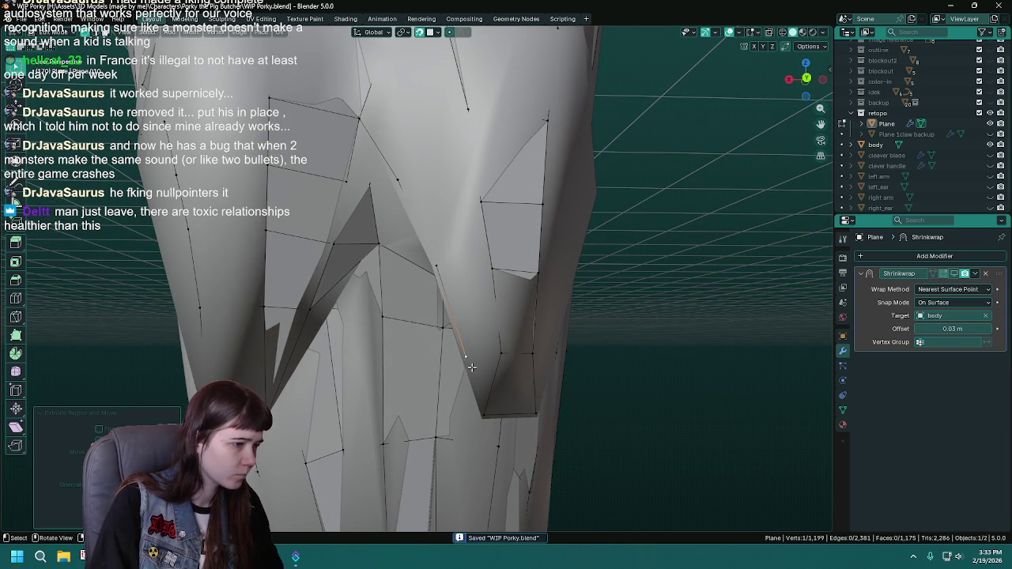
left_click(484, 414)
key("f")
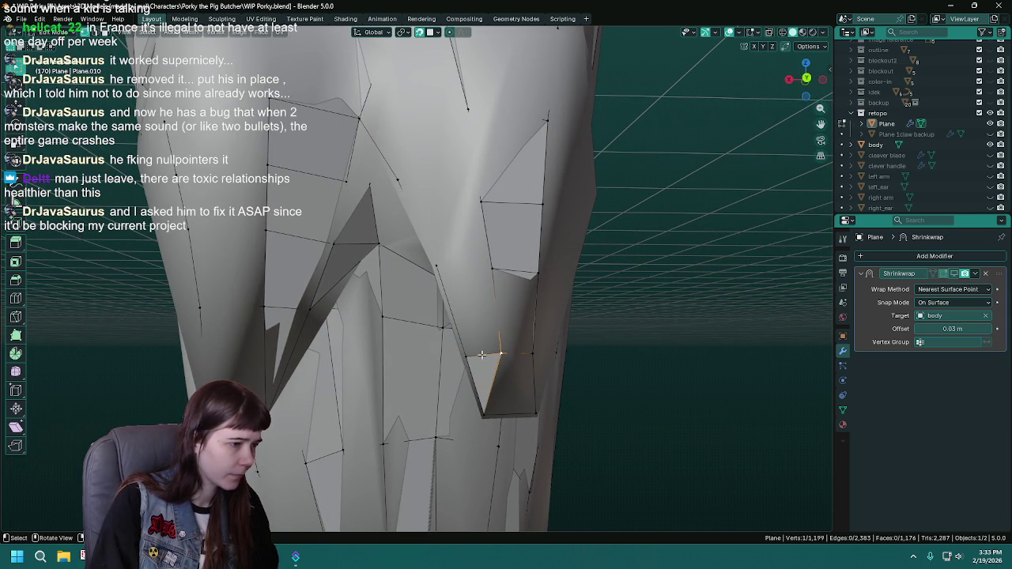
left_click(495, 269)
left_click(435, 262)
key("j")
key("j")
left_click_drag(481, 197, 432, 250)
key("ctrl+s")
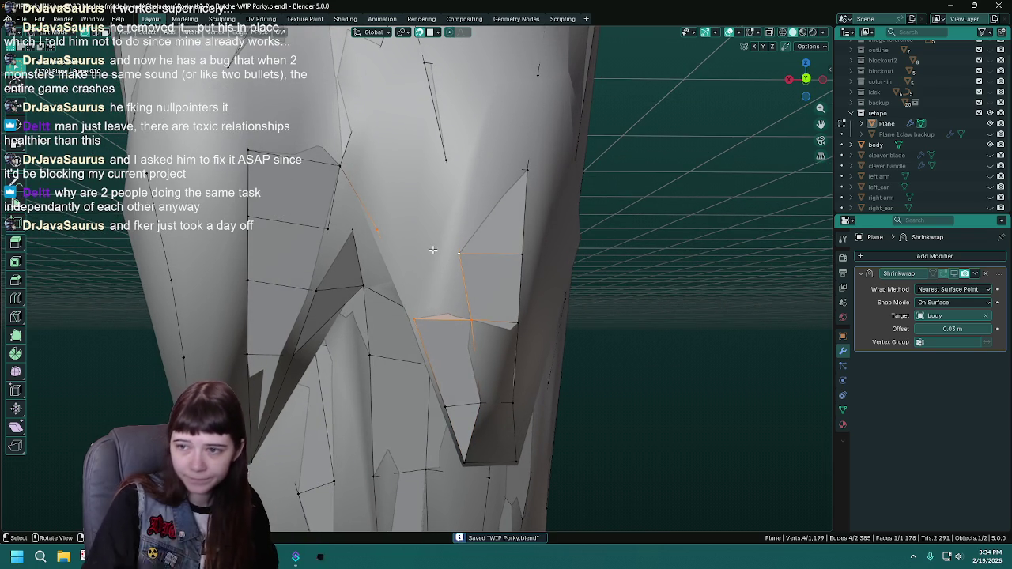
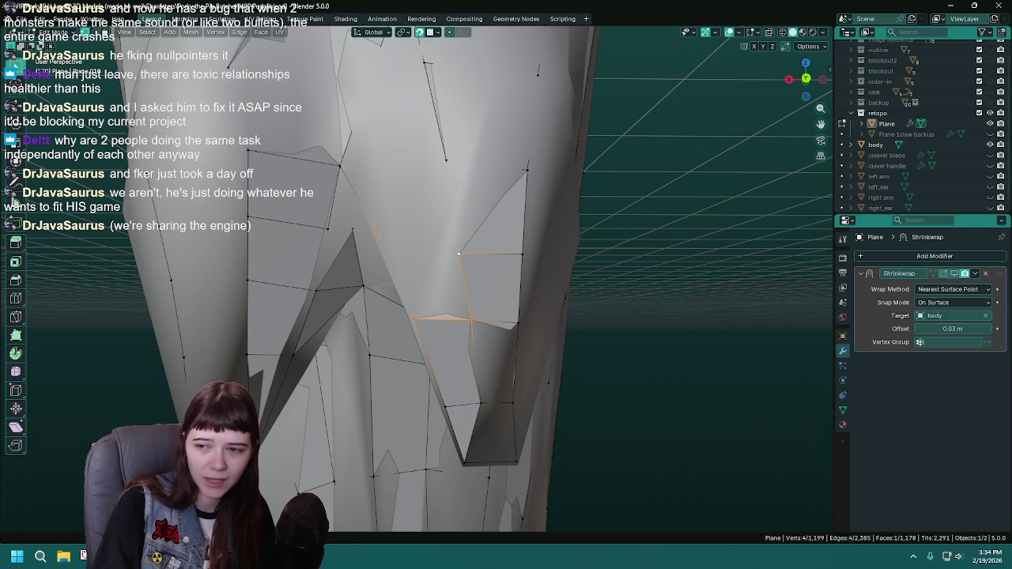
Fill a new face across the first gap at the leg join and save.
left_click_drag(510, 353, 404, 227)
key("ctrl+s")
left_click(472, 272)
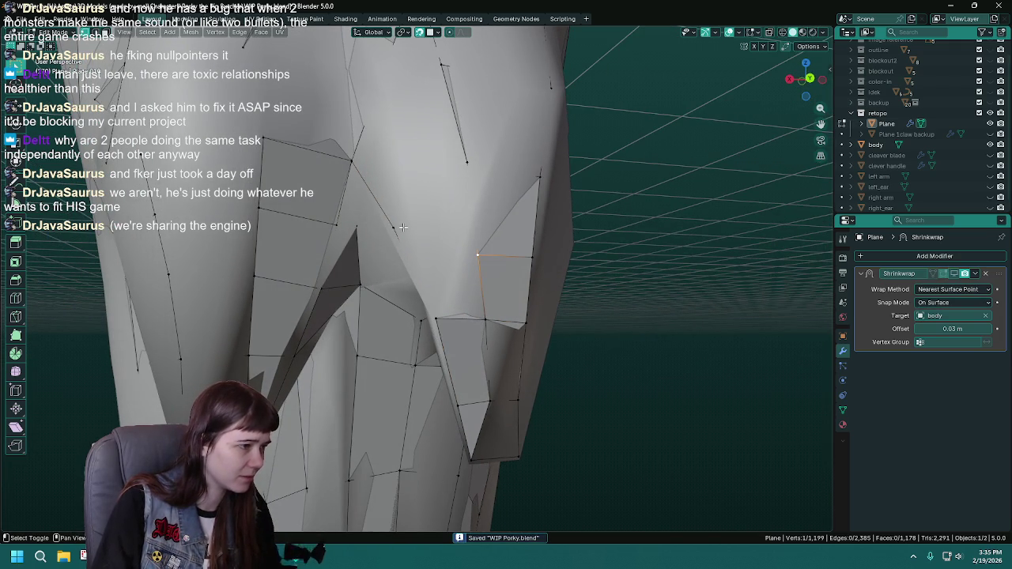
left_click(485, 320)
left_click_drag(485, 321, 467, 299)
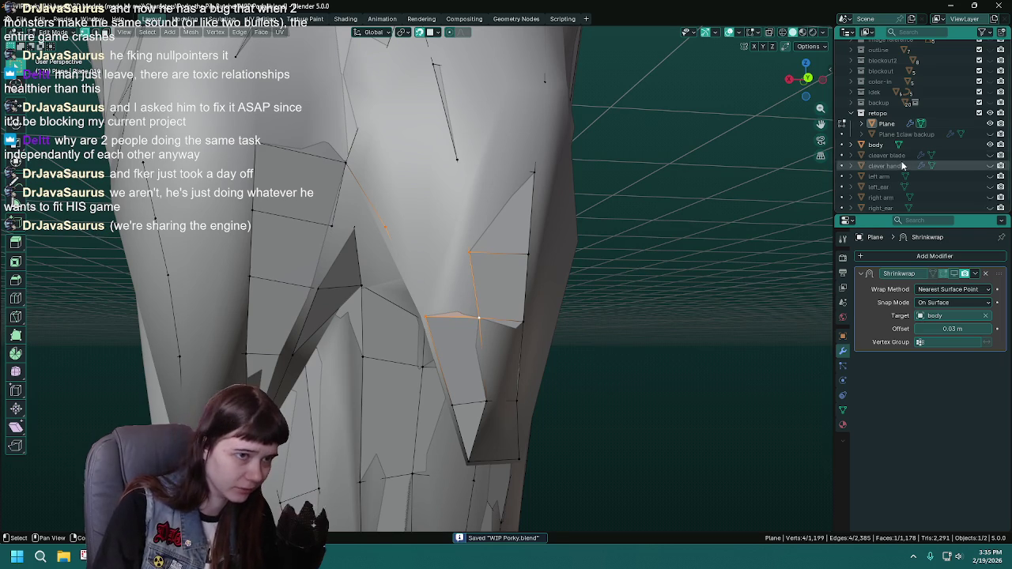
left_click_drag(507, 297, 486, 210)
left_click(488, 297)
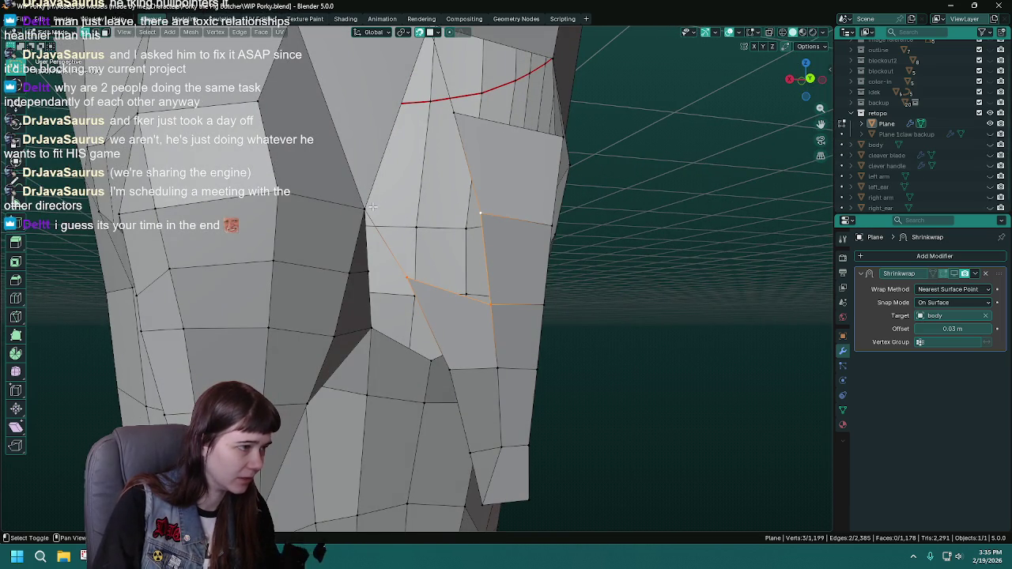
left_click(365, 209)
key("f")
key("ctrl+s")
Check the new face against the sculpted body by showing and hiding it.
left_click_drag(467, 290, 494, 313)
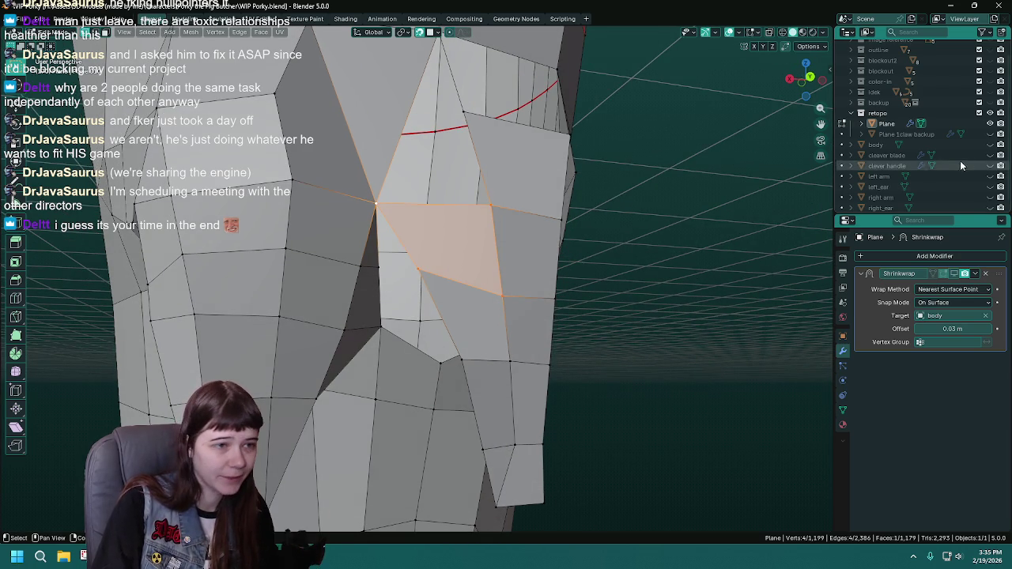
left_click(990, 145)
left_click_drag(474, 300, 441, 284)
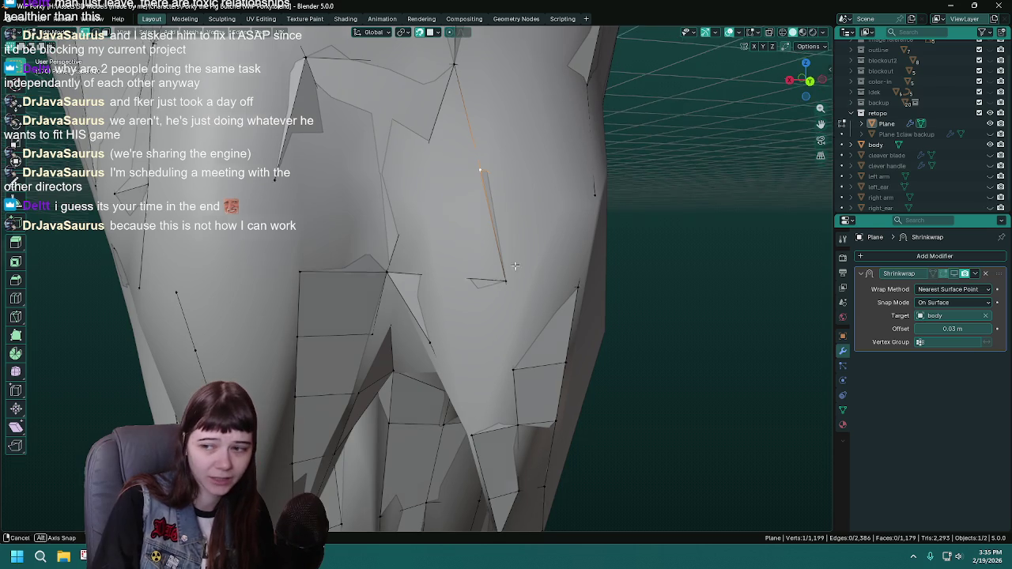
left_click(482, 172)
key("ctrl+s")
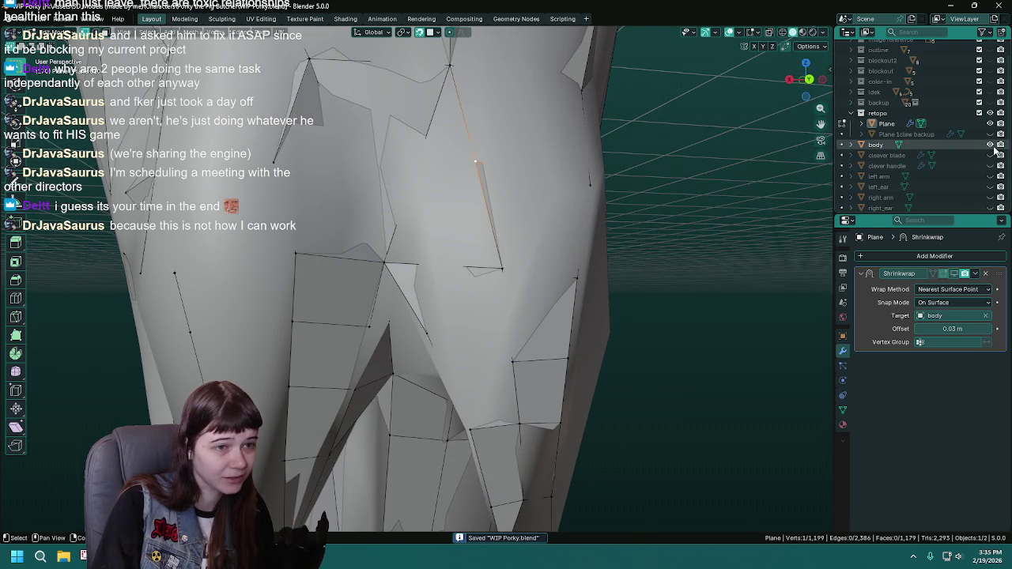
left_click(990, 145)
left_click_drag(456, 225, 471, 230)
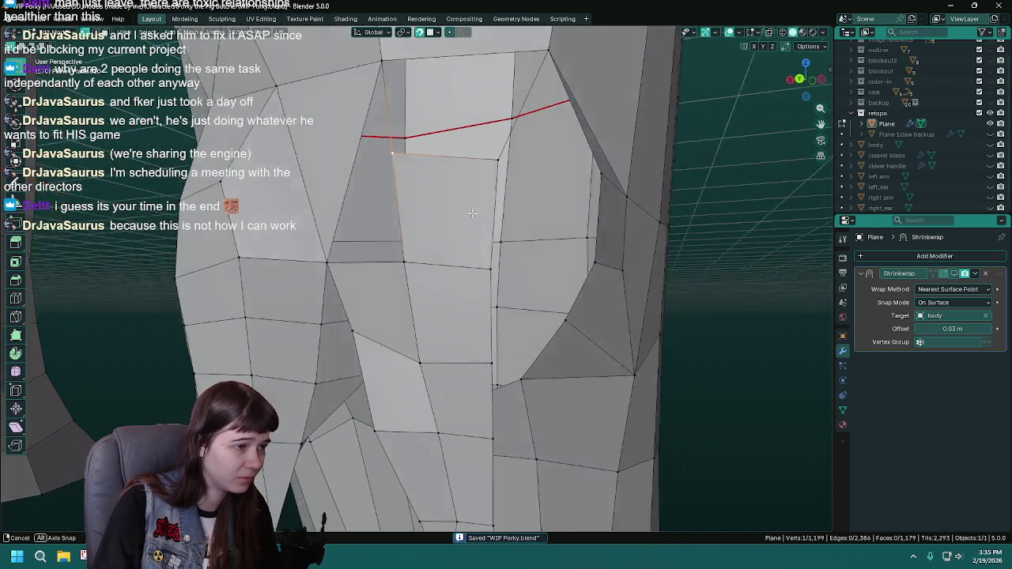
left_click_drag(470, 230, 458, 227)
Fill the next leg-join gap with a quad from its four corners and check it against the sculpt.
left_click(434, 125)
left_click(377, 286)
left_click(469, 300)
left_click(450, 208)
left_click_drag(450, 208, 431, 234)
left_click(492, 229)
left_click(492, 229)
key("f")
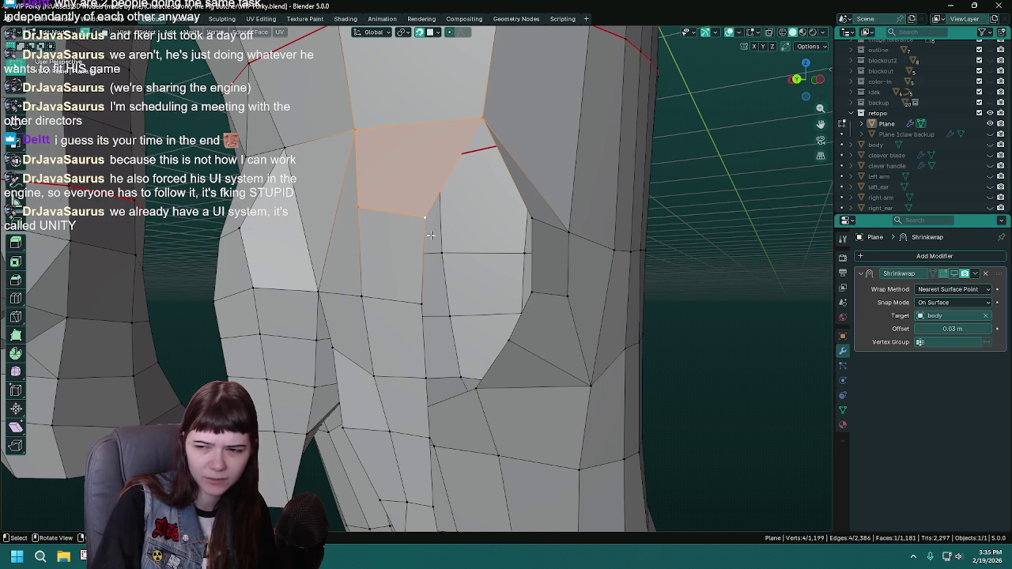
left_click_drag(431, 235, 442, 220)
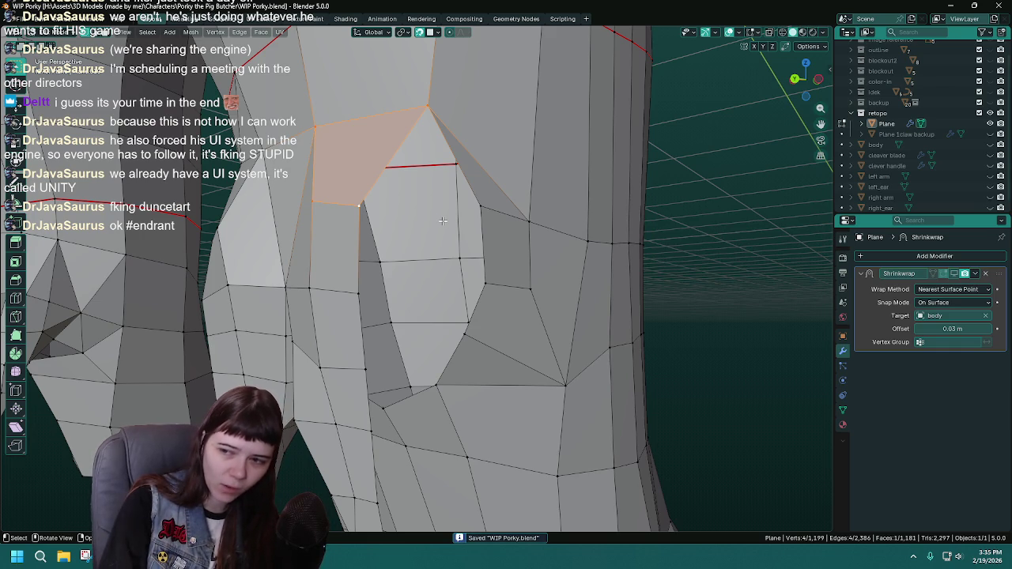
left_click_drag(443, 221, 472, 214)
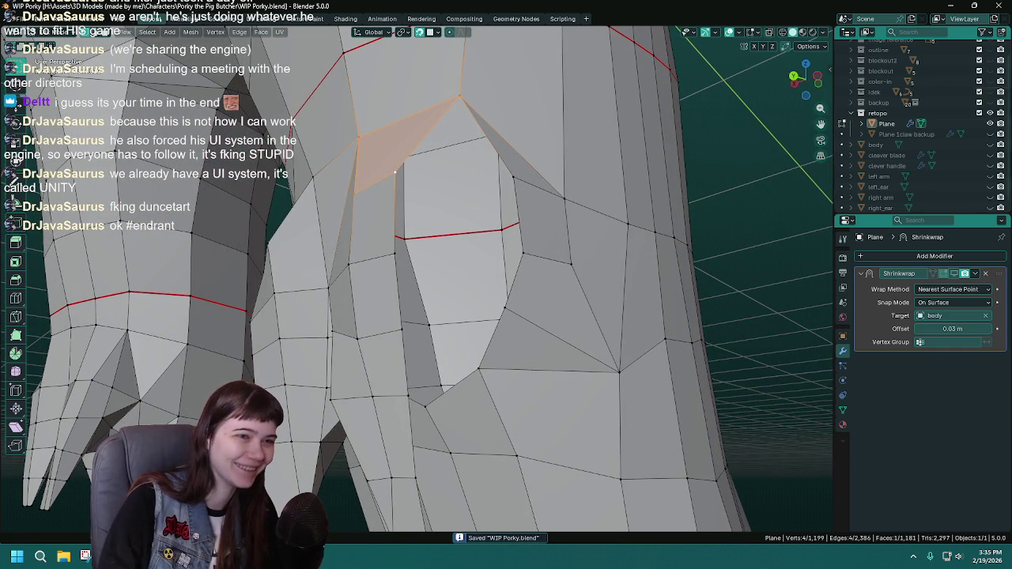
left_click(990, 145)
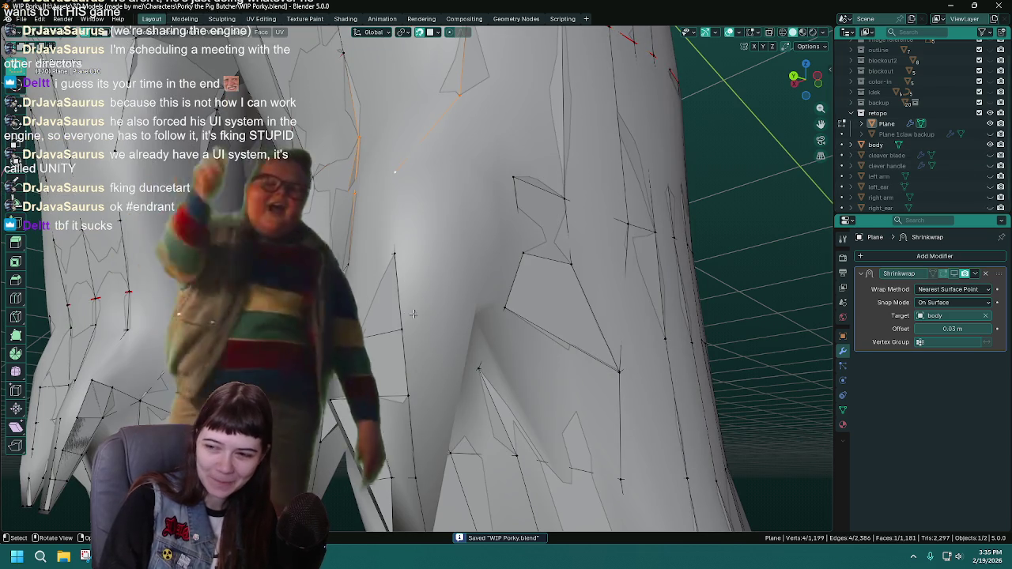
Save, then move the selected leg-join vertex so it sits on the sculpted body.
left_click_drag(411, 269, 441, 287)
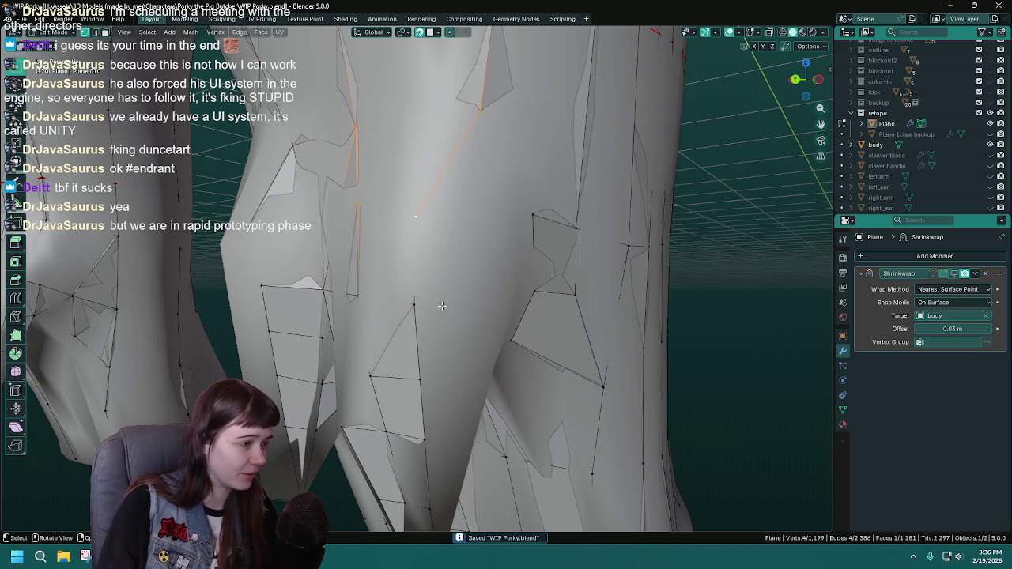
left_click_drag(440, 287, 427, 278)
key("ctrl+s")
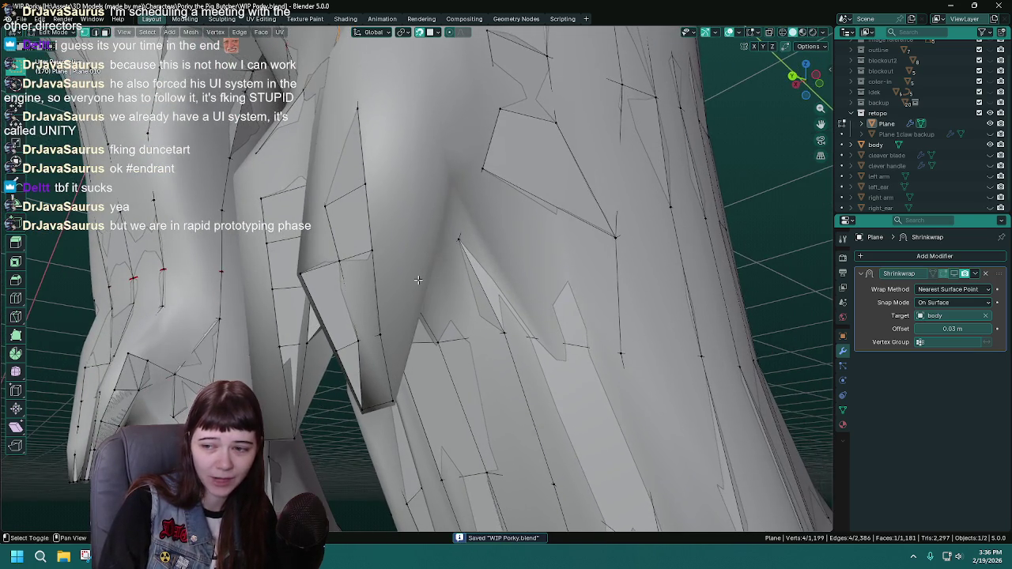
left_click(990, 145)
left_click_drag(408, 335, 456, 356)
left_click(990, 145)
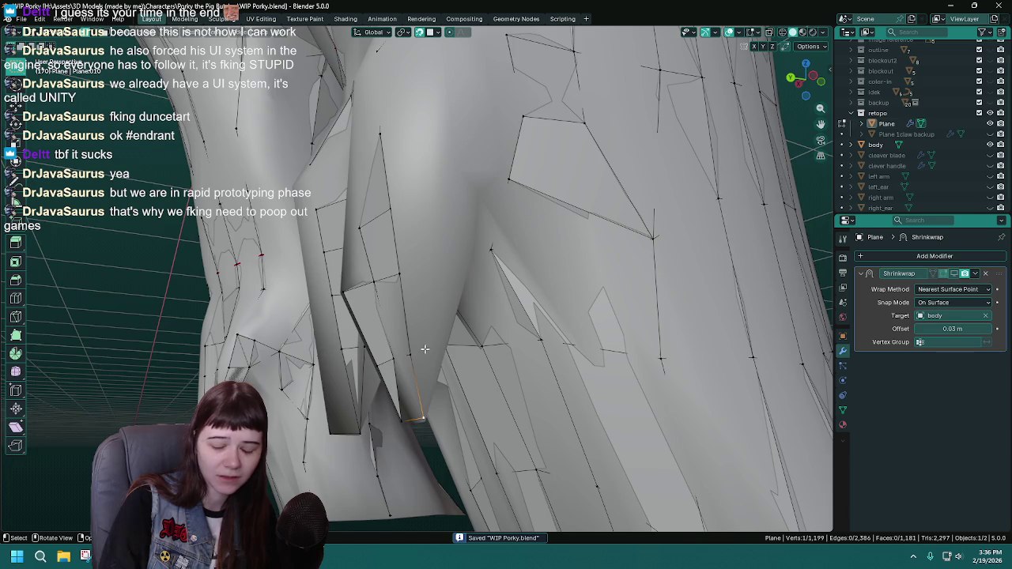
left_click_drag(427, 351, 439, 352)
key("g")
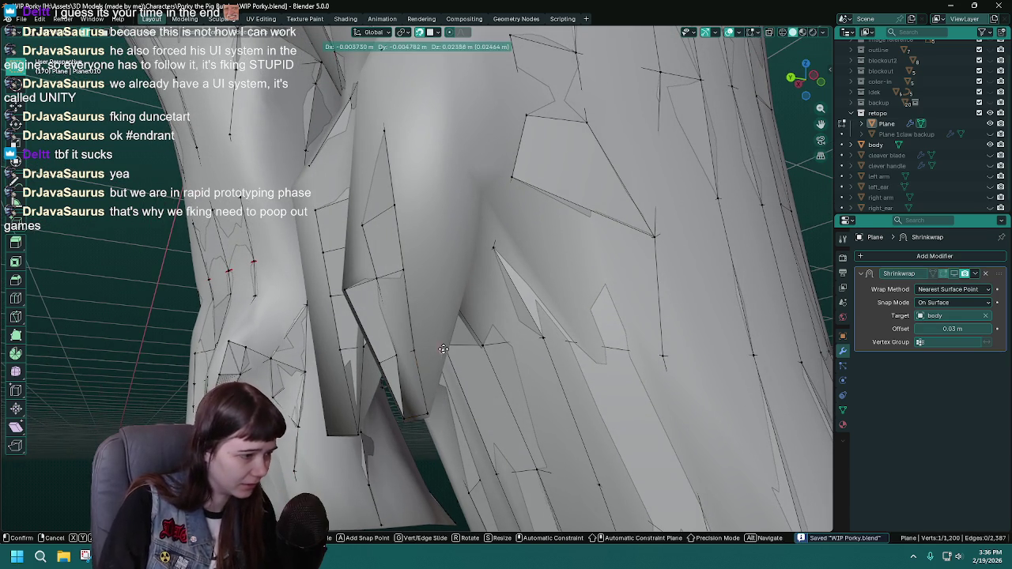
left_click(442, 350)
Fill a triangular face between three vertices at the gap.
left_click(412, 348)
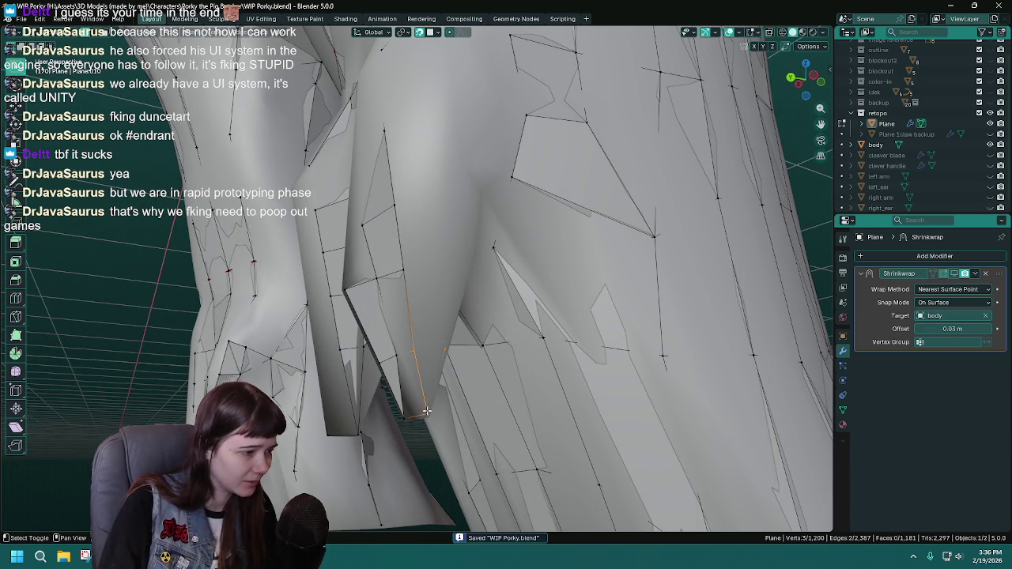
left_click(426, 410)
key("f")
left_click_drag(433, 357, 459, 383)
Pull a stray vertex onto the sculpt surface, saving along the way.
left_click(457, 379)
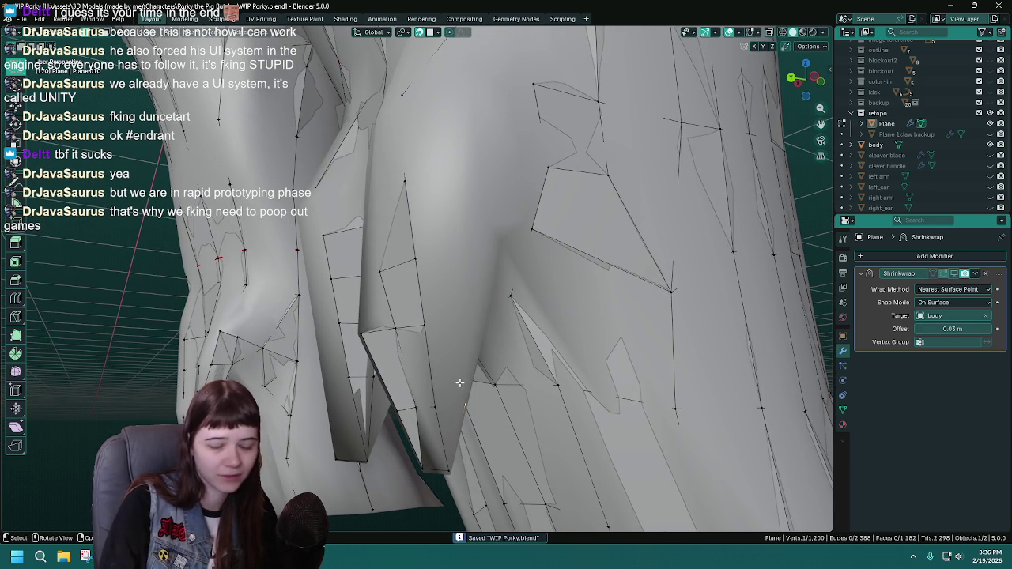
left_click_drag(461, 403, 463, 406)
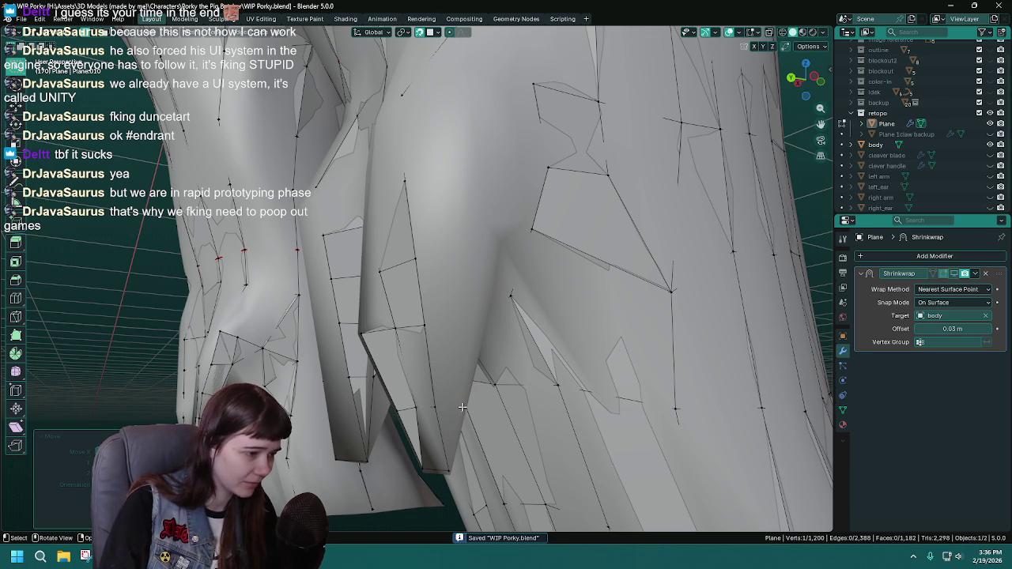
key("g")
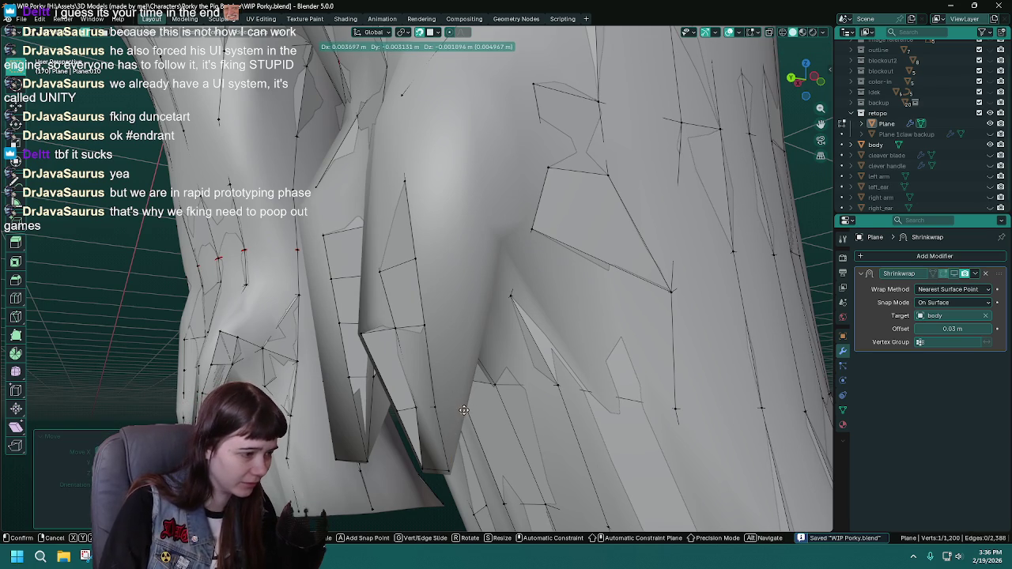
key("ctrl+s")
left_click_drag(464, 409, 487, 372)
left_click(437, 351)
key("g")
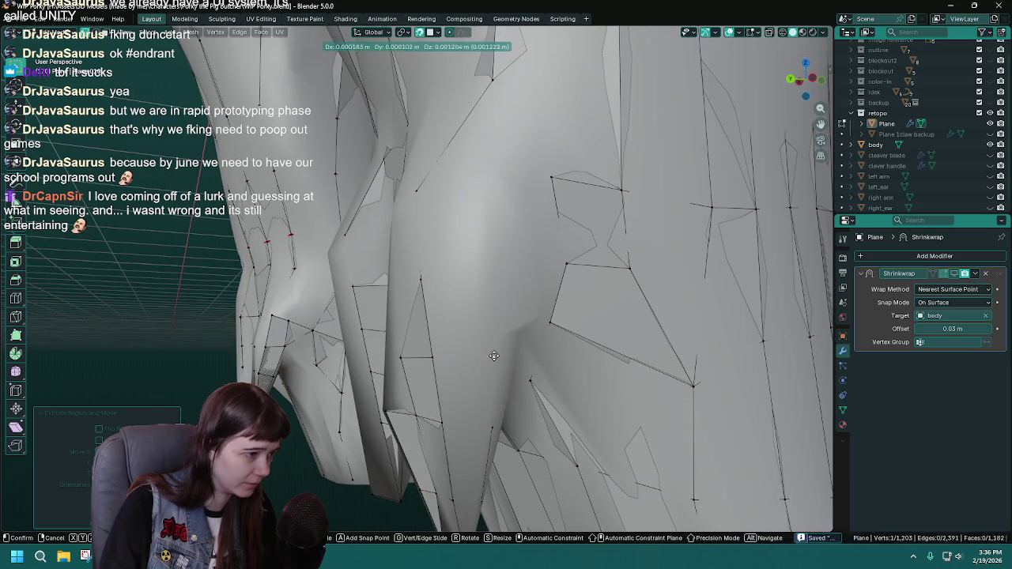
left_click(498, 286)
Reposition the vertex again, checking it with the sculpted body hidden and shown.
left_click(989, 145)
left_click_drag(507, 301, 537, 316)
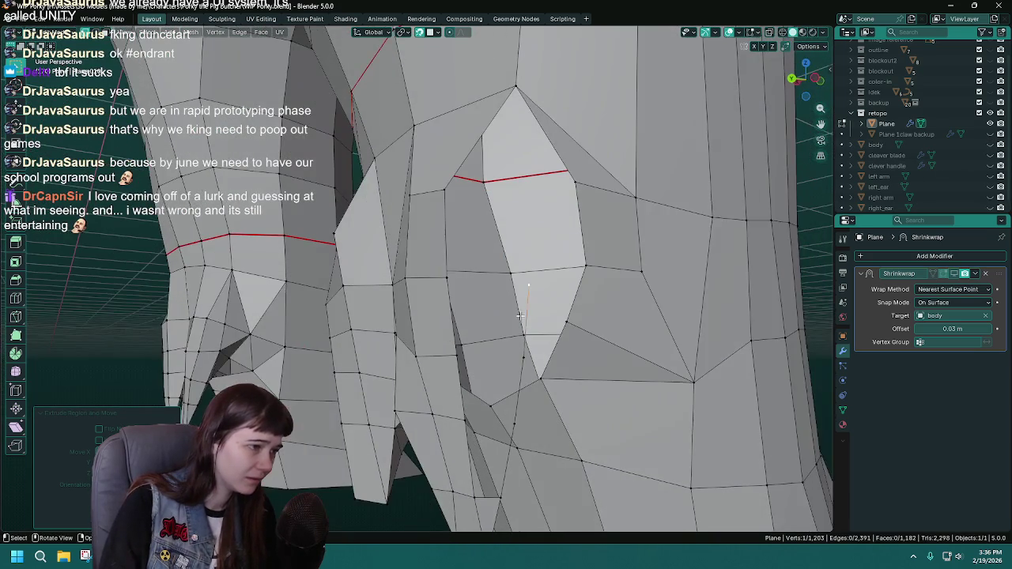
left_click(989, 144)
key("g")
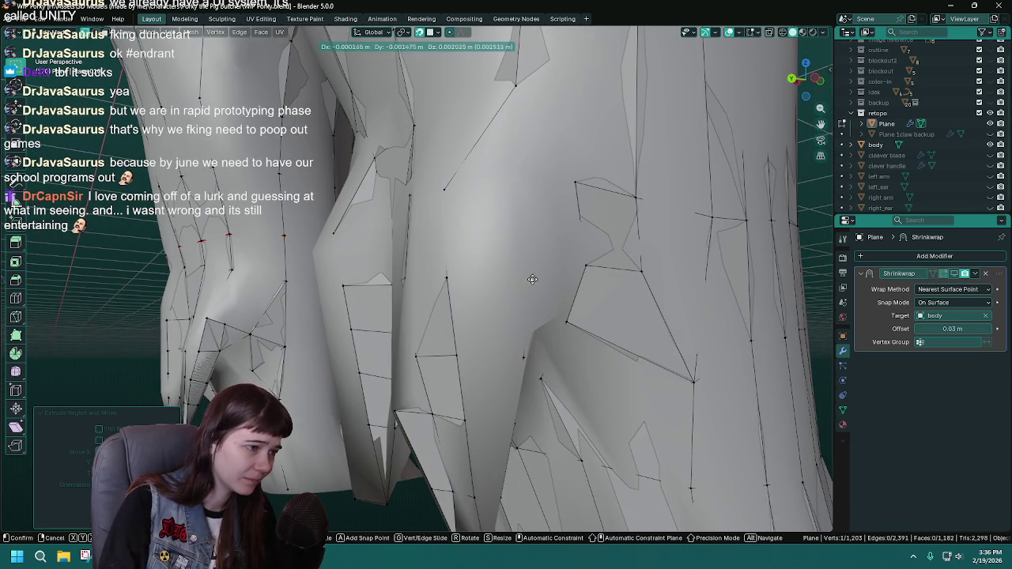
left_click_drag(532, 274, 419, 251)
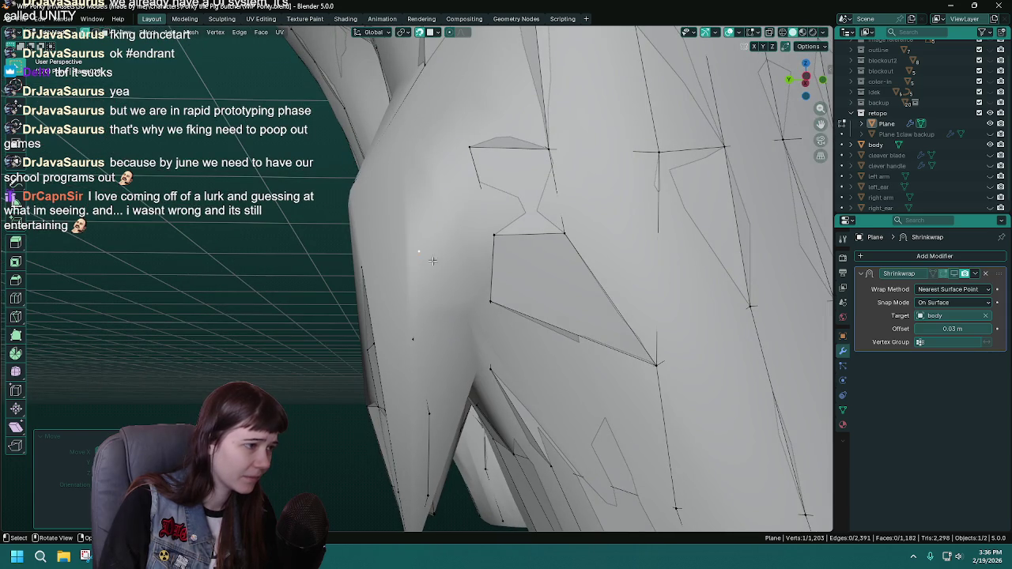
left_click(419, 251)
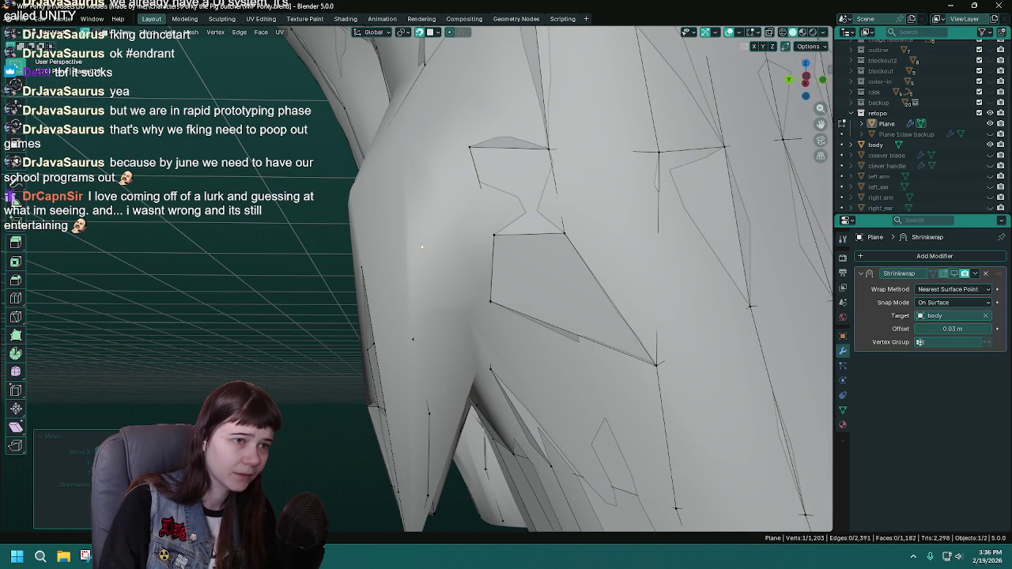
left_click(990, 145)
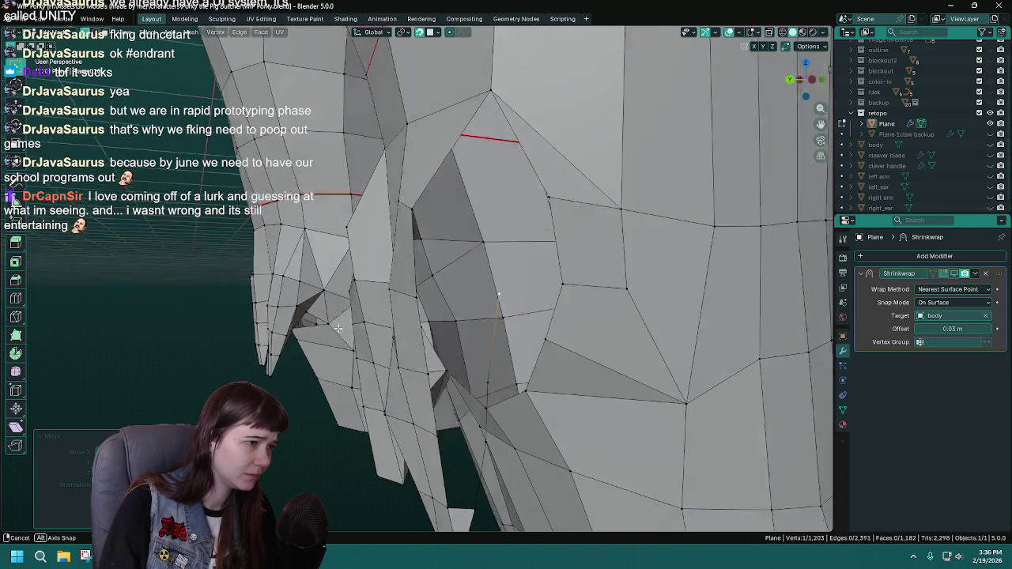
left_click(995, 146)
left_click_drag(491, 253, 524, 259)
Extrude a new vertex onto the surface and fill a four-vertex face with it.
key("e")
left_click(515, 212)
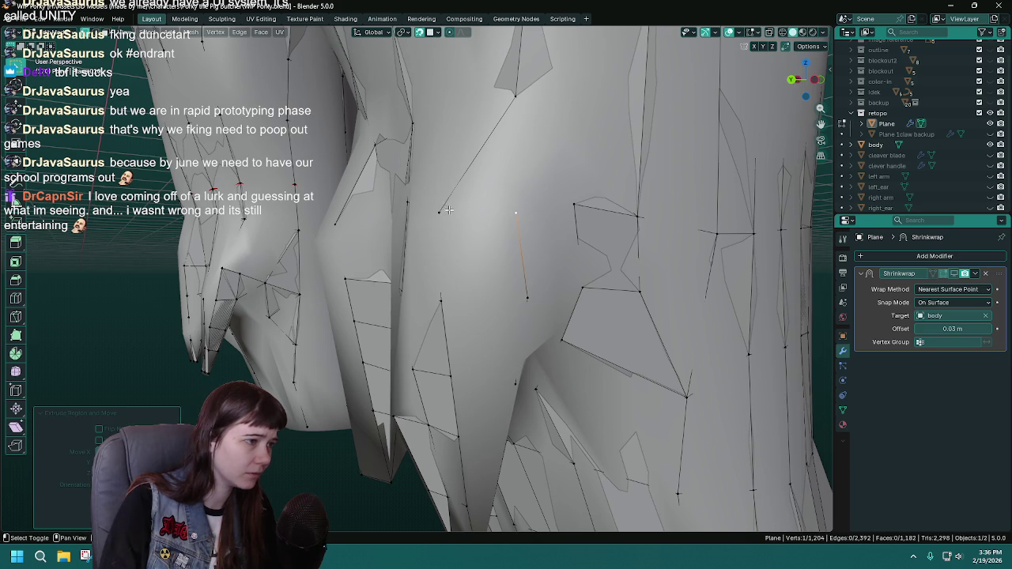
left_click(439, 211)
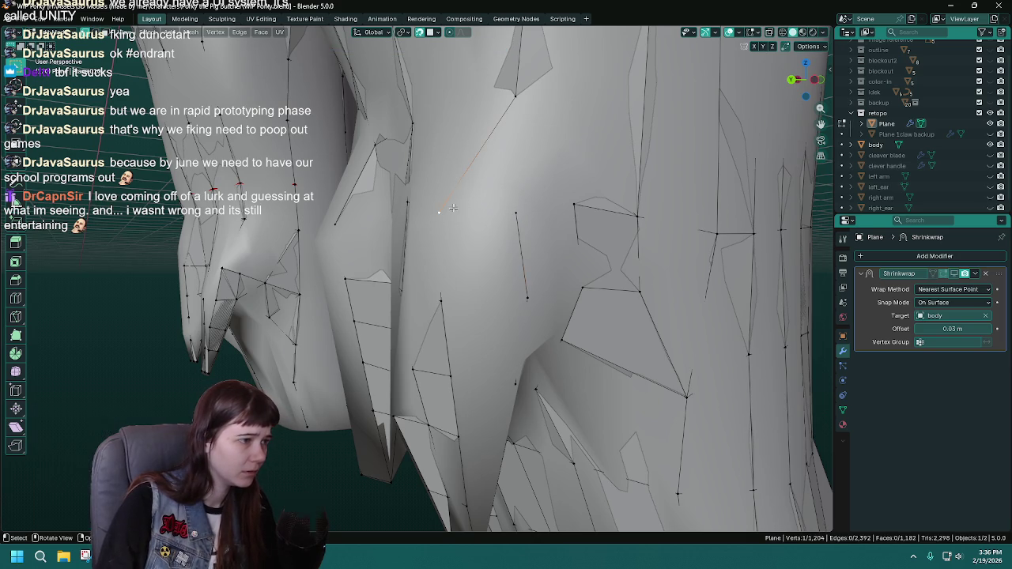
left_click(519, 213)
left_click(574, 205)
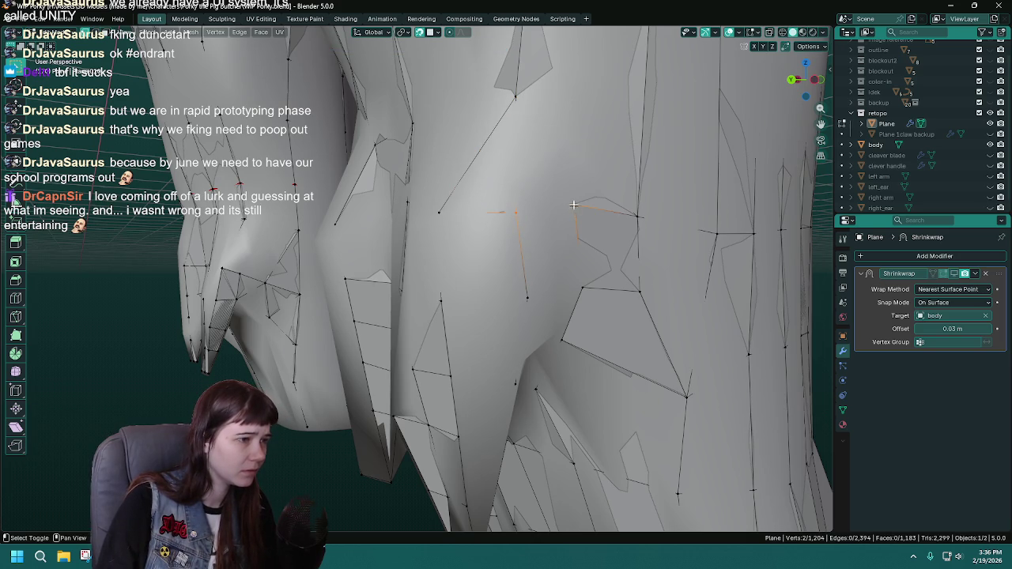
left_click(525, 96)
key("f")
Adjust one more vertex so it sits against the sculpted body.
left_click(991, 144)
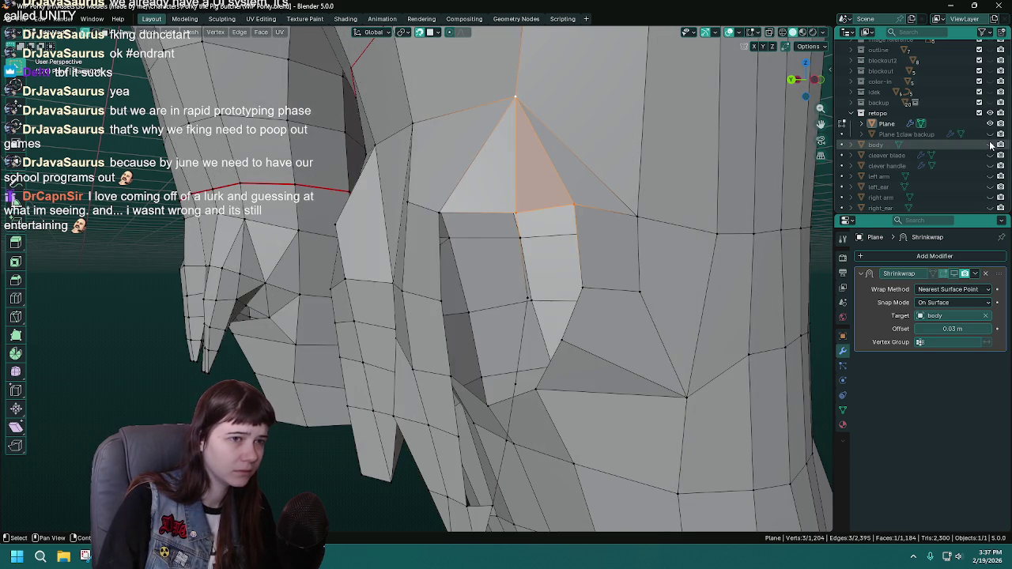
left_click(990, 145)
left_click_drag(506, 237, 525, 267)
key("g")
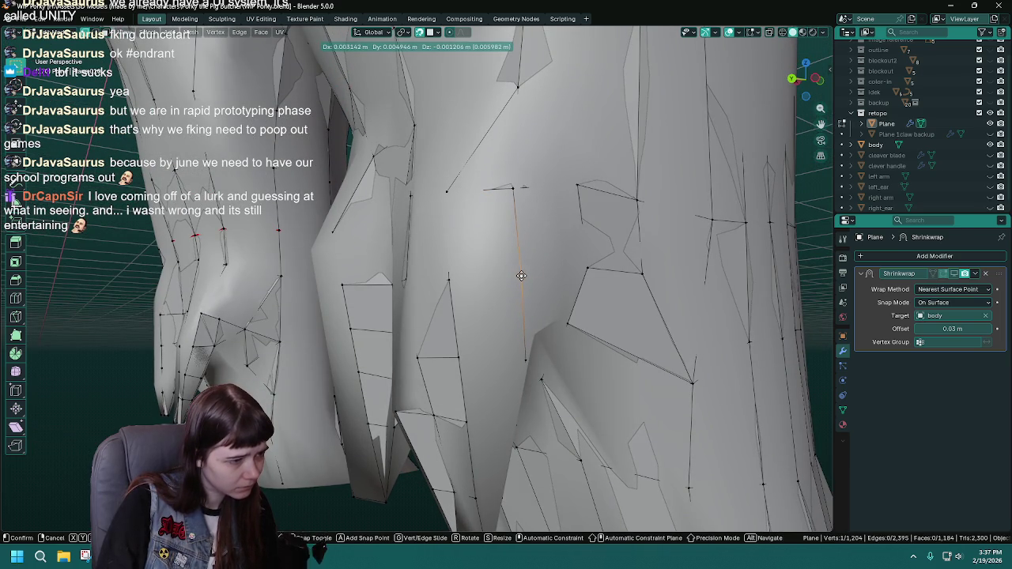
left_click(522, 276)
left_click(991, 145)
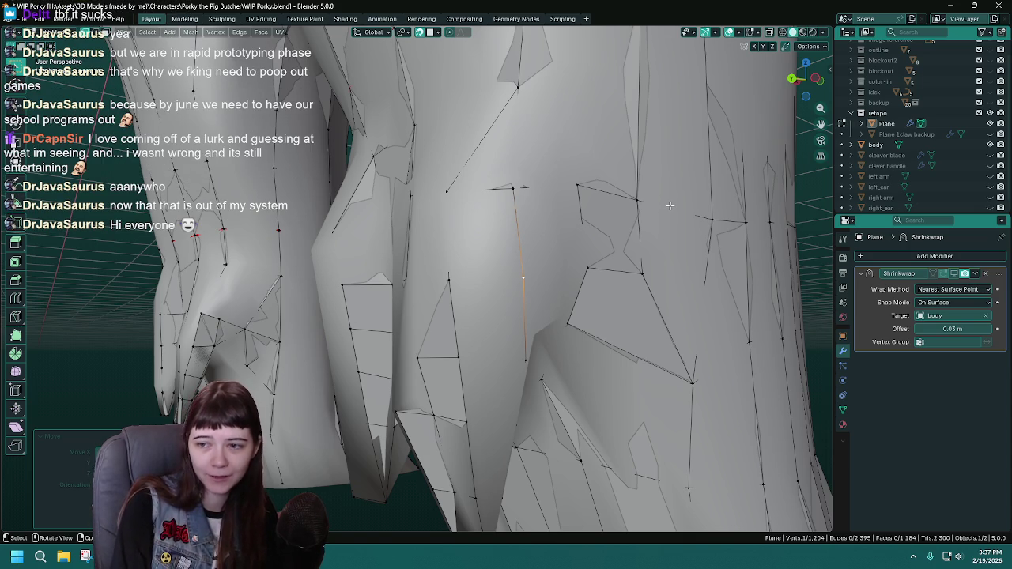
Inspect the mesh at the crotch, rear and front of the legs, saving WIP Porky.blend.
scroll("down", 3)
left_click_drag(651, 187, 225, 321)
scroll("up", 3)
scroll("down", 3)
key("ctrl+s")
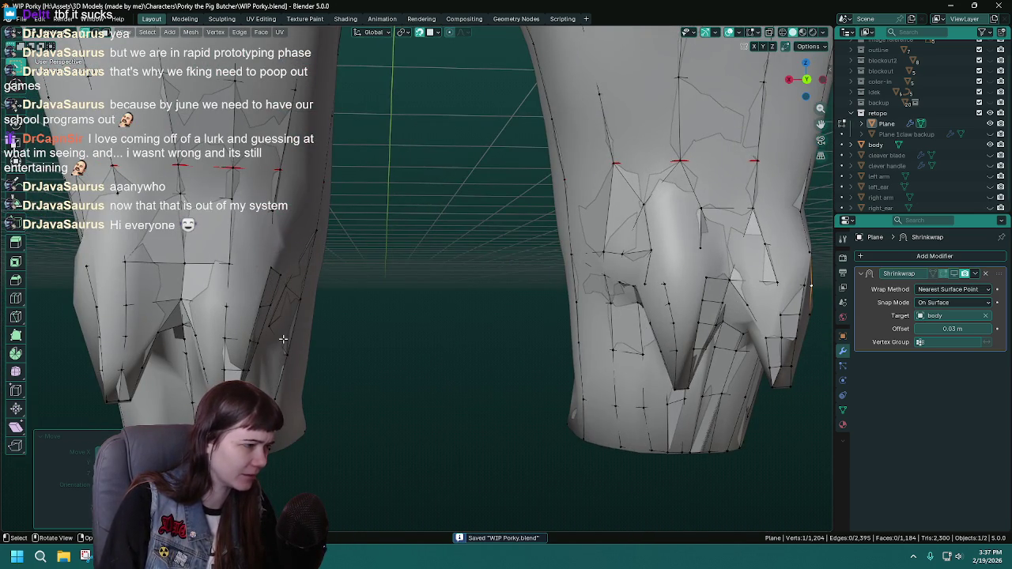
scroll("up", 3)
left_click_drag(495, 397, 356, 459)
left_click_drag(703, 282, 465, 346)
key("ctrl+s")
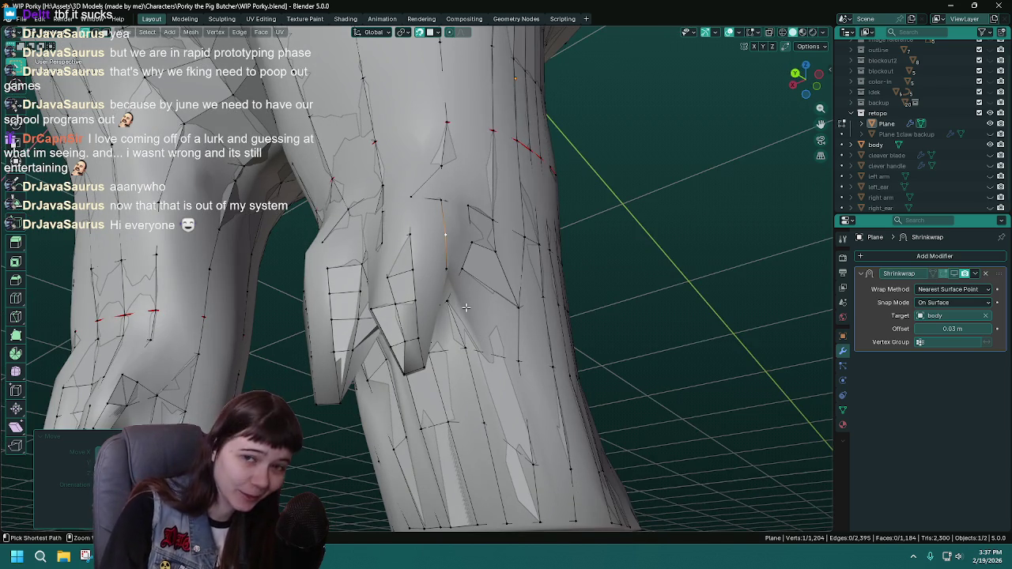
key("ctrl+s")
With the sculpted body hidden, fill two holes at the leg join with new faces.
left_click(989, 145)
left_click_drag(474, 332, 433, 357)
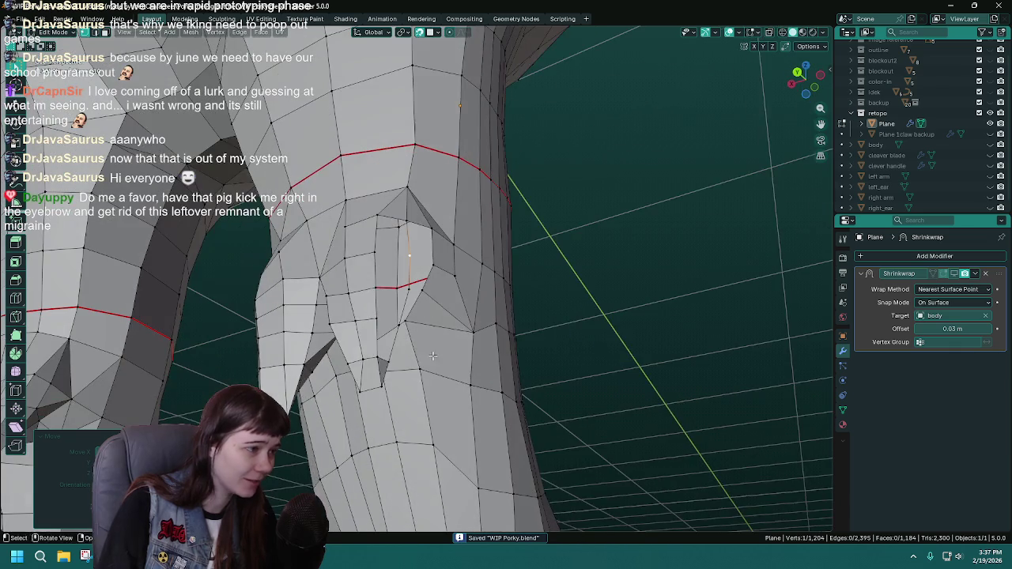
left_click_drag(448, 308, 493, 275)
scroll("up", 3)
left_click(481, 233)
key("f")
left_click_drag(414, 319, 417, 320)
left_click(420, 317)
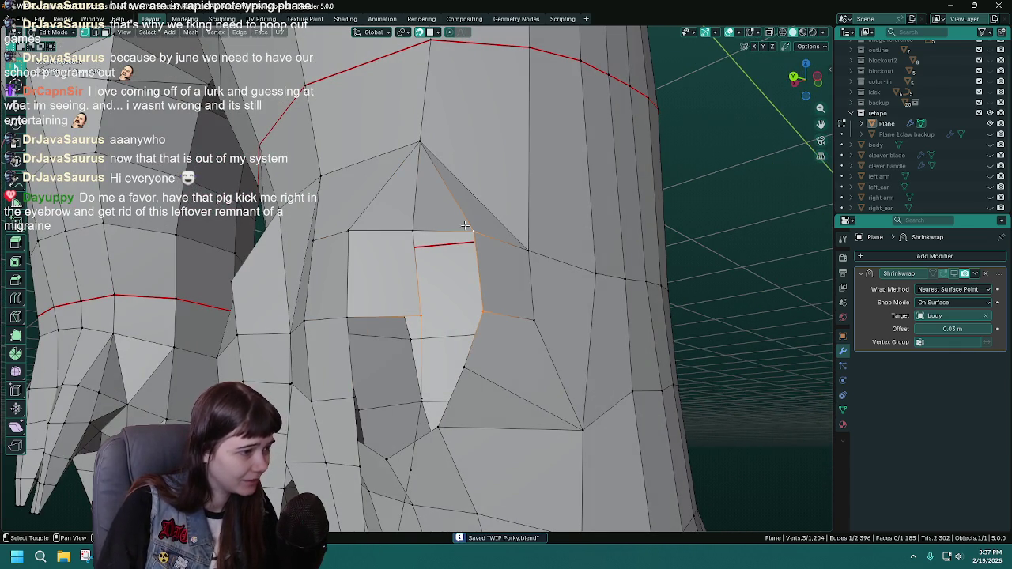
left_click(474, 233)
key("f")
Fill a third hole and move one vertex back onto the body surface.
left_click_drag(467, 230, 451, 253)
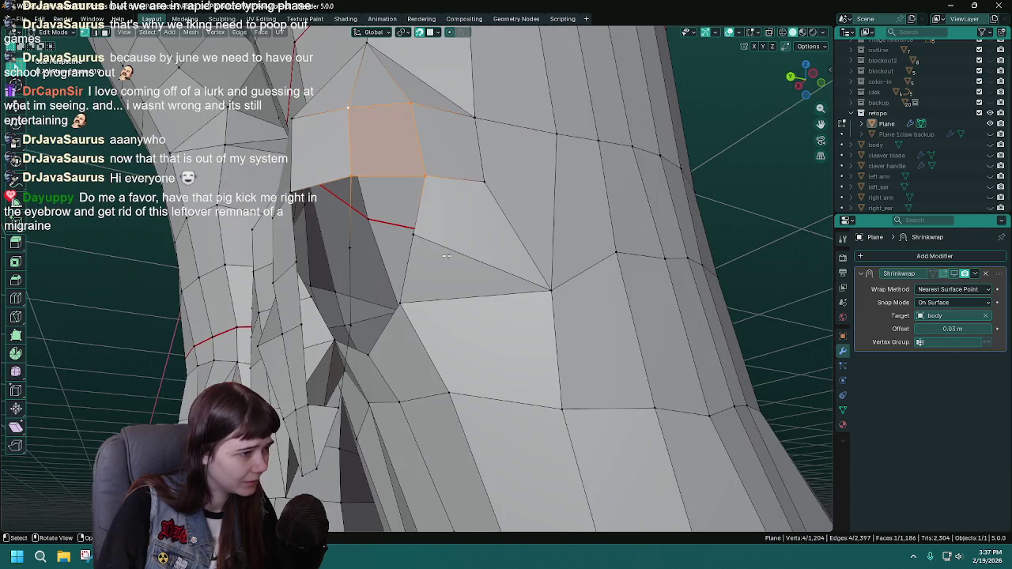
left_click(352, 252)
left_click(414, 233)
key("f")
left_click(352, 174)
left_click_drag(369, 252, 564, 254)
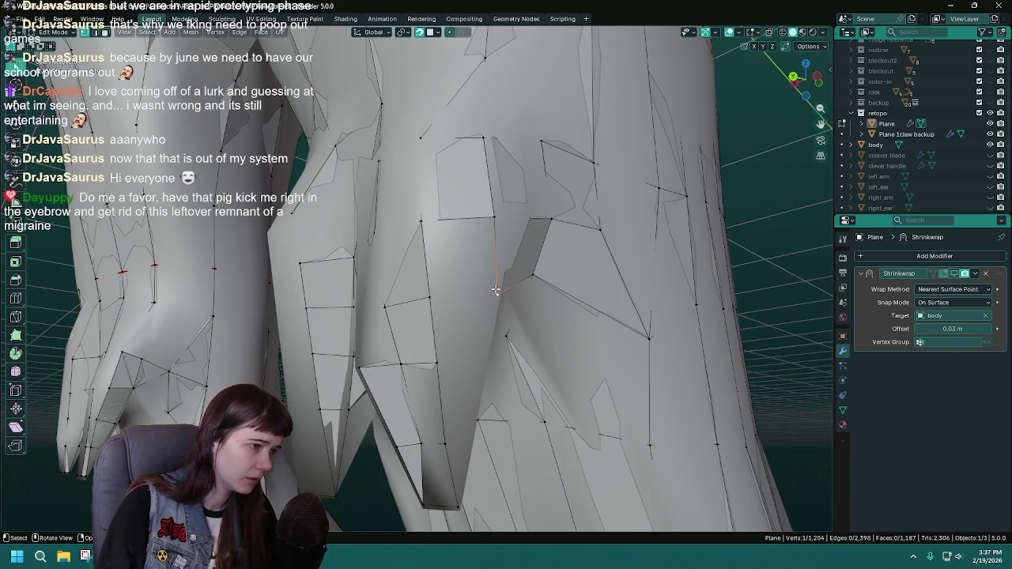
key("g")
left_click(503, 277)
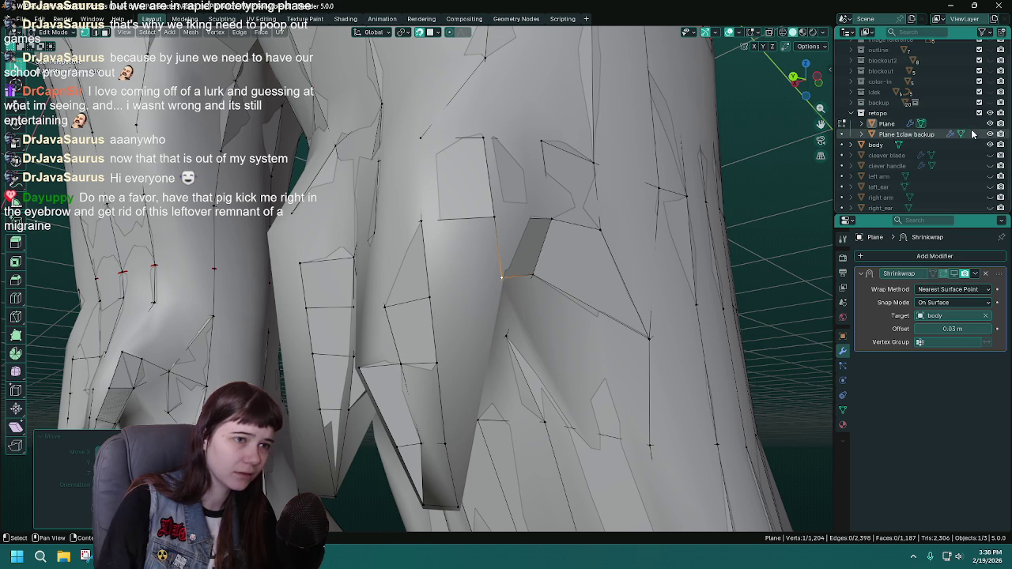
Fill the remaining hole with a face, then view the mesh from below with the body shown.
left_click(990, 145)
left_click_drag(443, 269, 413, 271)
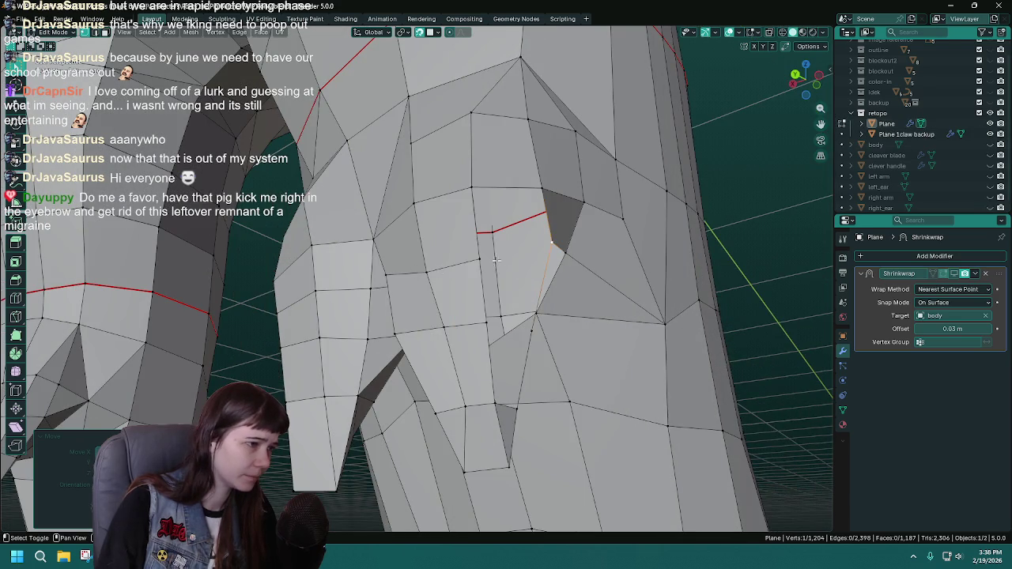
left_click(501, 260)
key("f")
left_click_drag(547, 189, 424, 327)
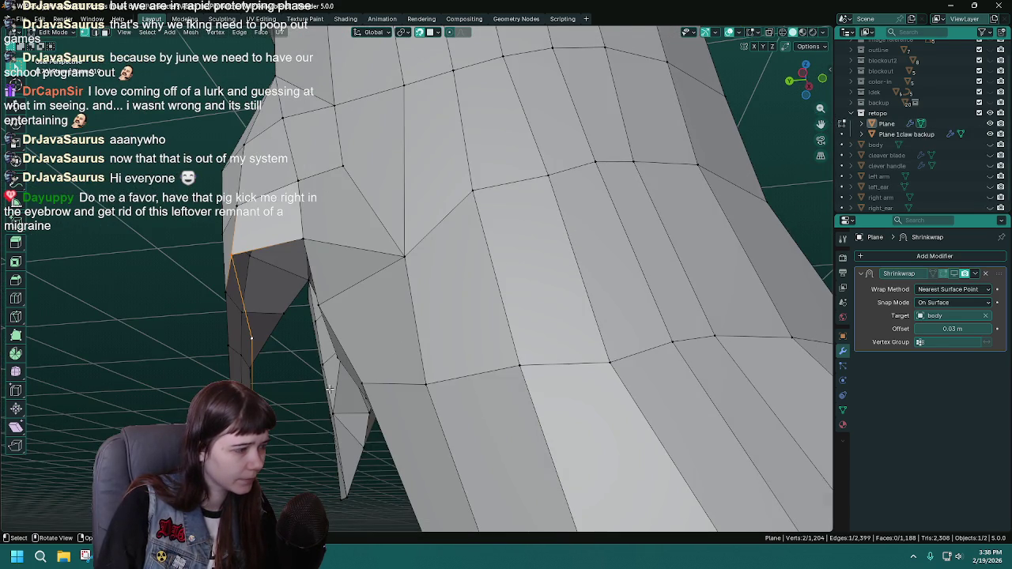
left_click(990, 145)
left_click_drag(411, 261, 454, 205)
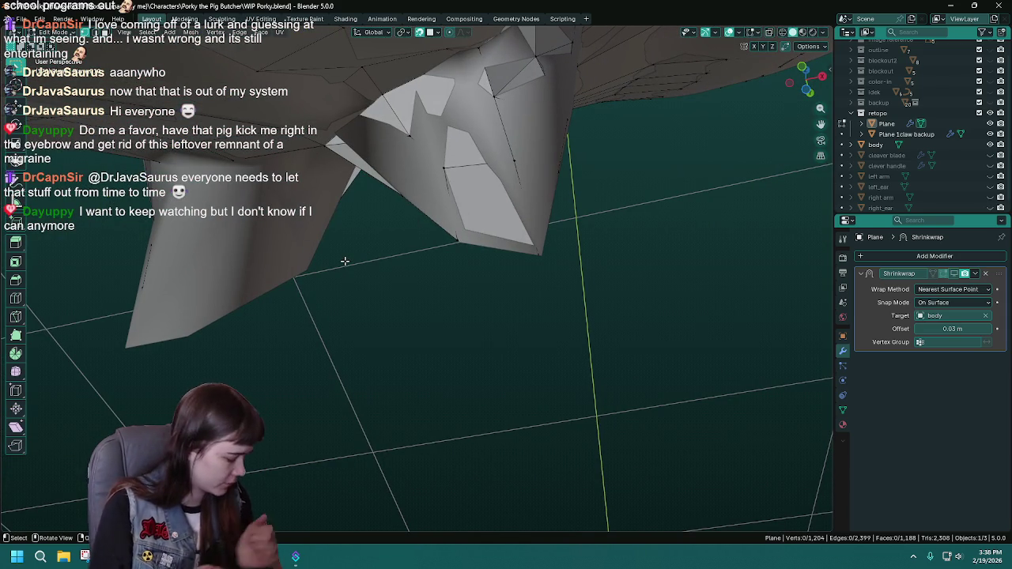
Extrude the first new vertex from the belly onto the inner leg.
left_click_drag(345, 261, 442, 132)
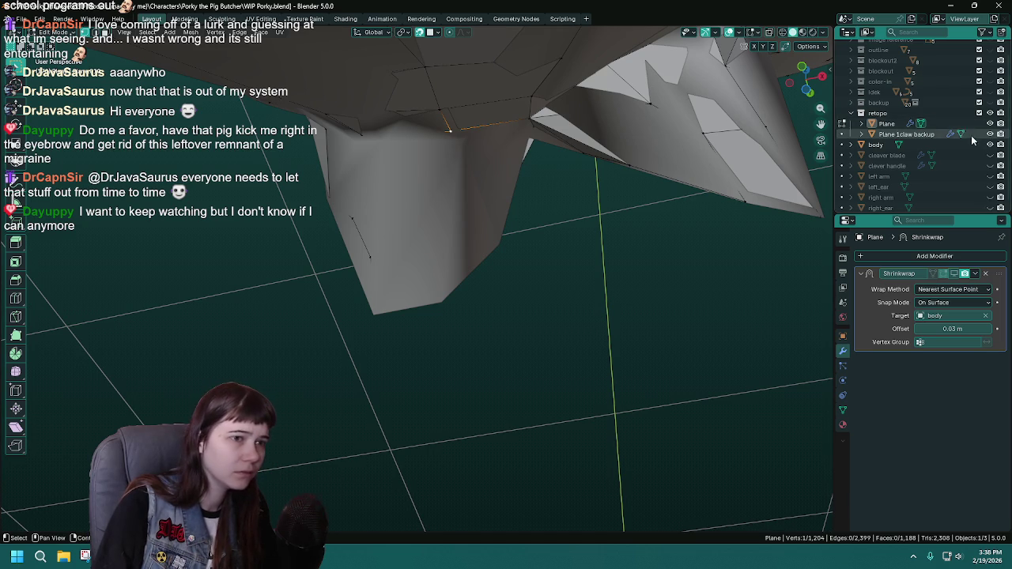
left_click(990, 145)
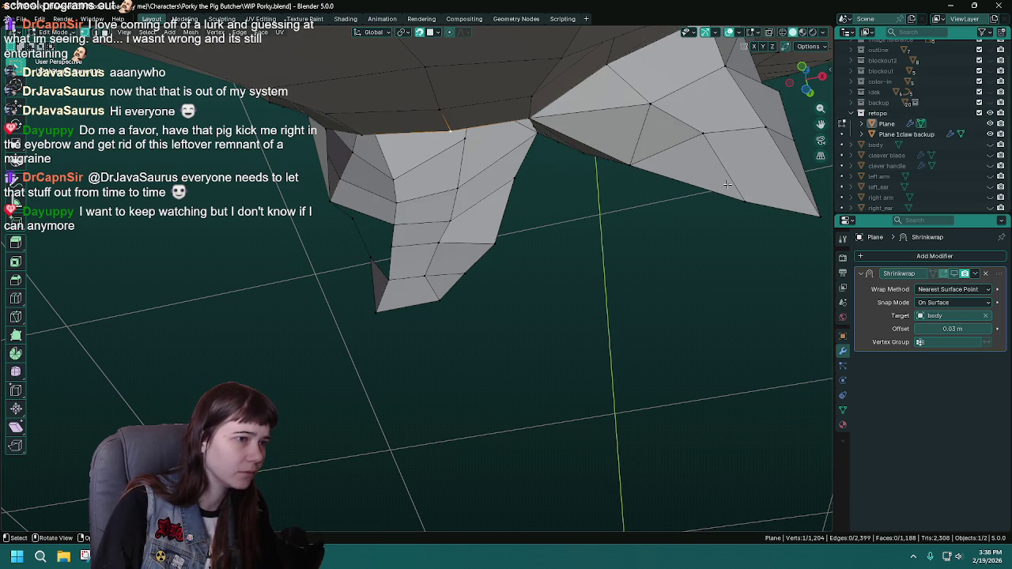
left_click_drag(602, 184, 590, 190)
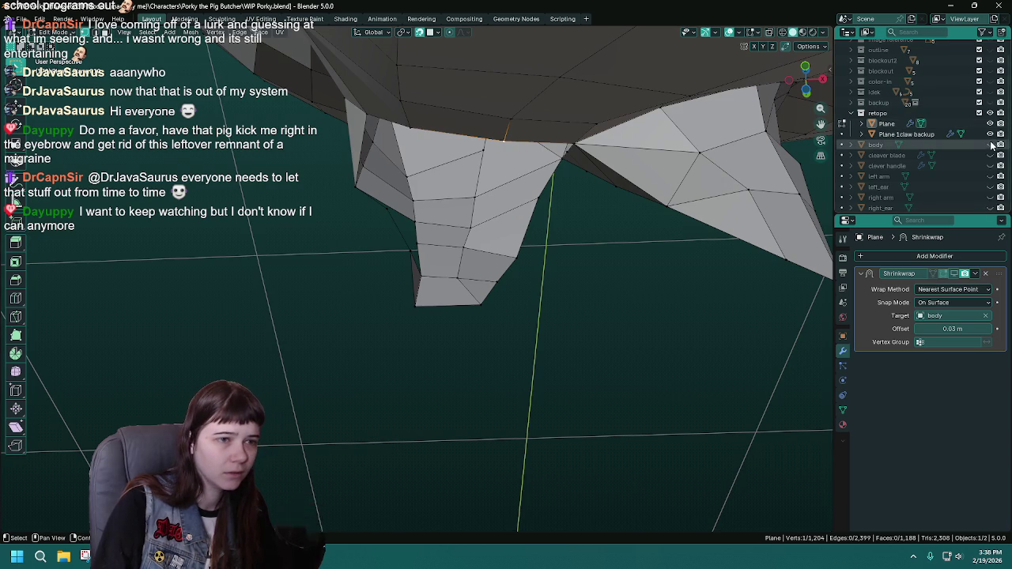
left_click(991, 145)
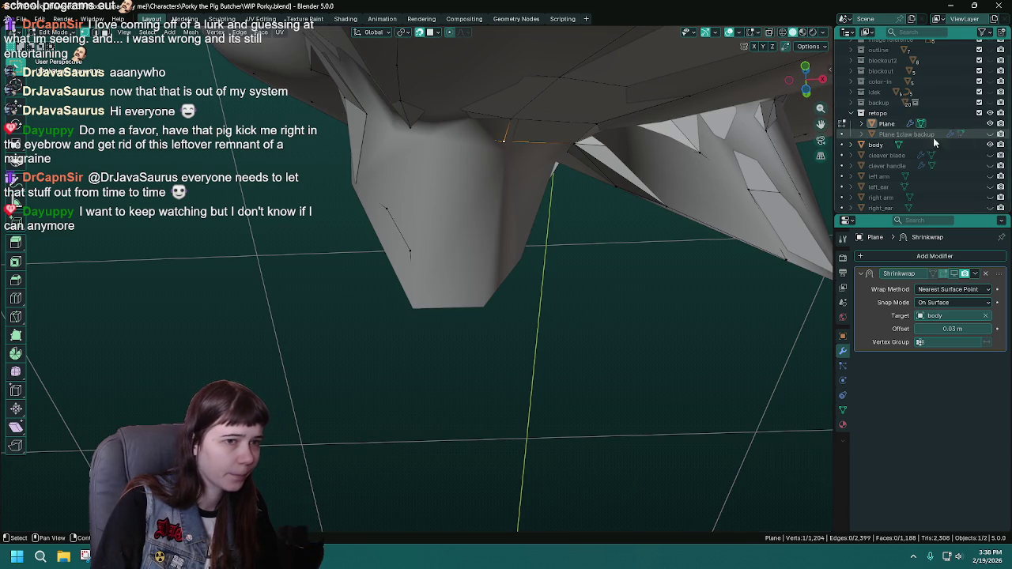
left_click_drag(428, 150, 443, 163)
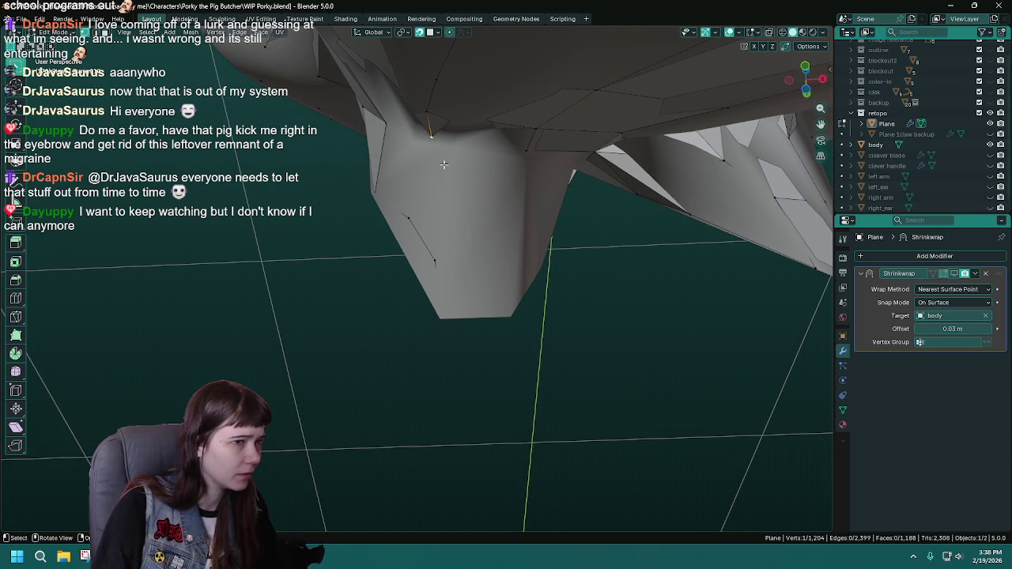
key("e")
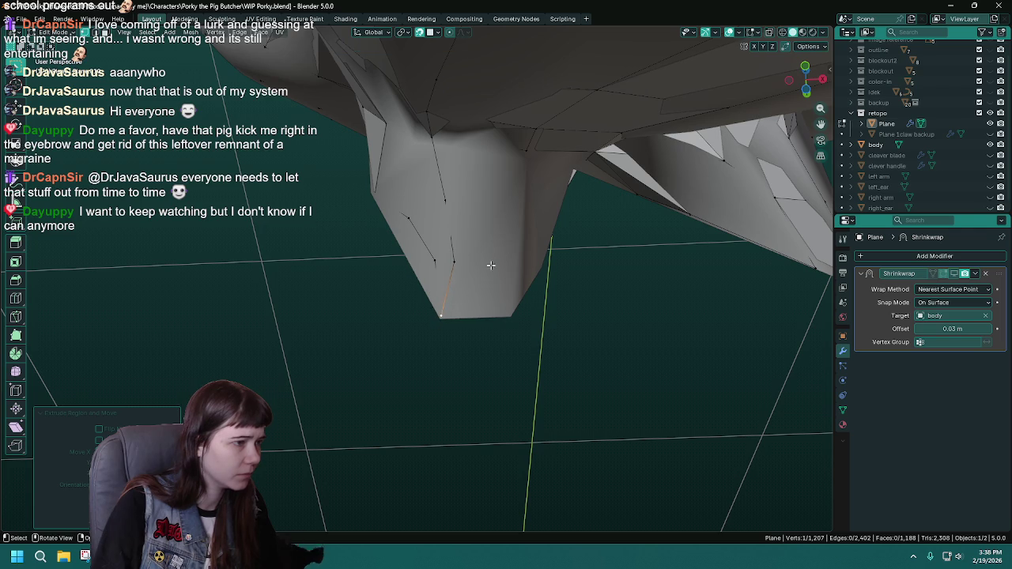
left_click(526, 152)
left_click_drag(526, 152, 493, 136)
Extrude three more vertices down the inner leg to its bottom.
key("e")
left_click(485, 200)
key("e")
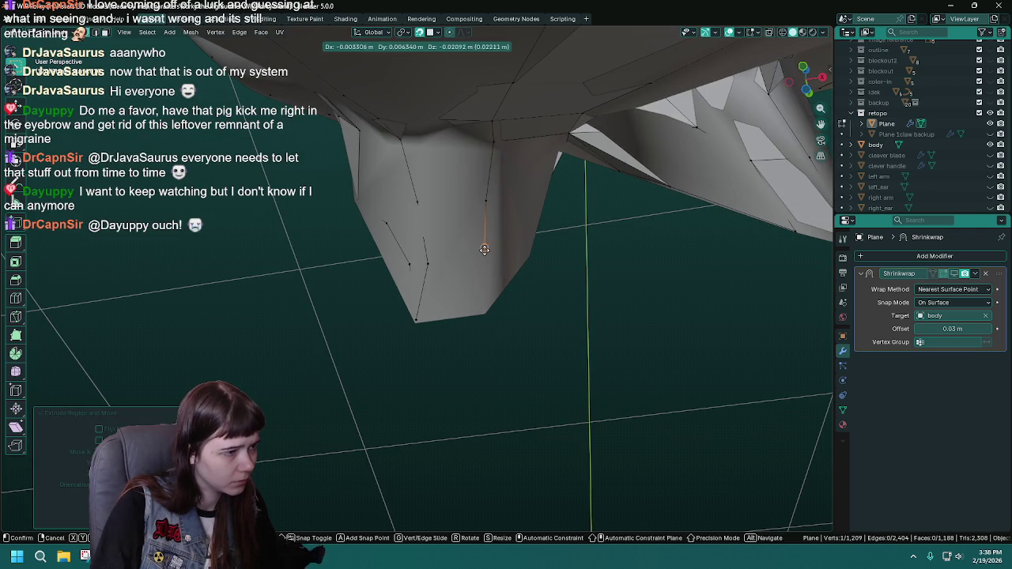
left_click(484, 261)
key("e")
left_click(484, 314)
Merge two pairs of duplicate vertices at the bottom of the leg and save.
left_click(475, 257)
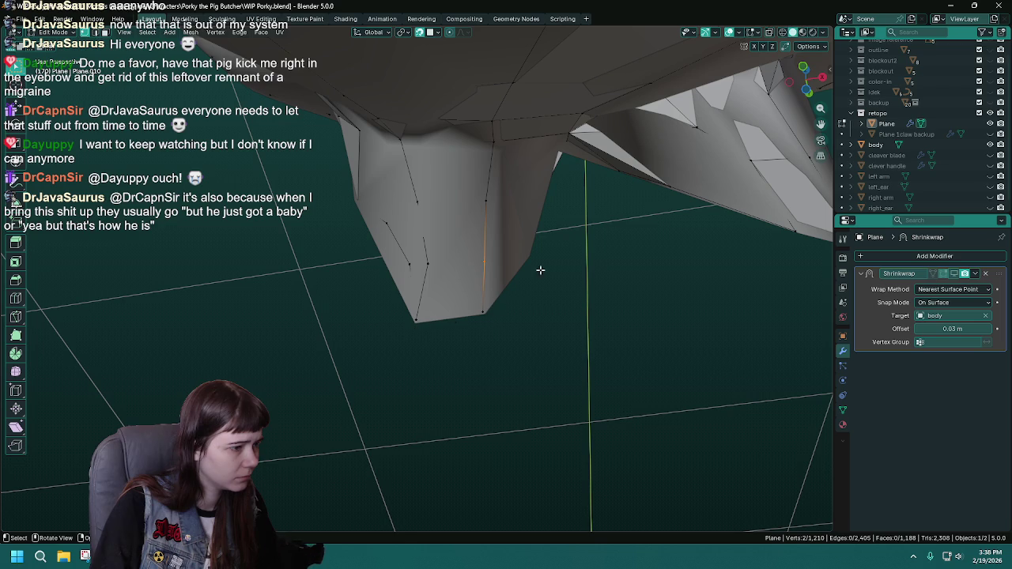
left_click(990, 145)
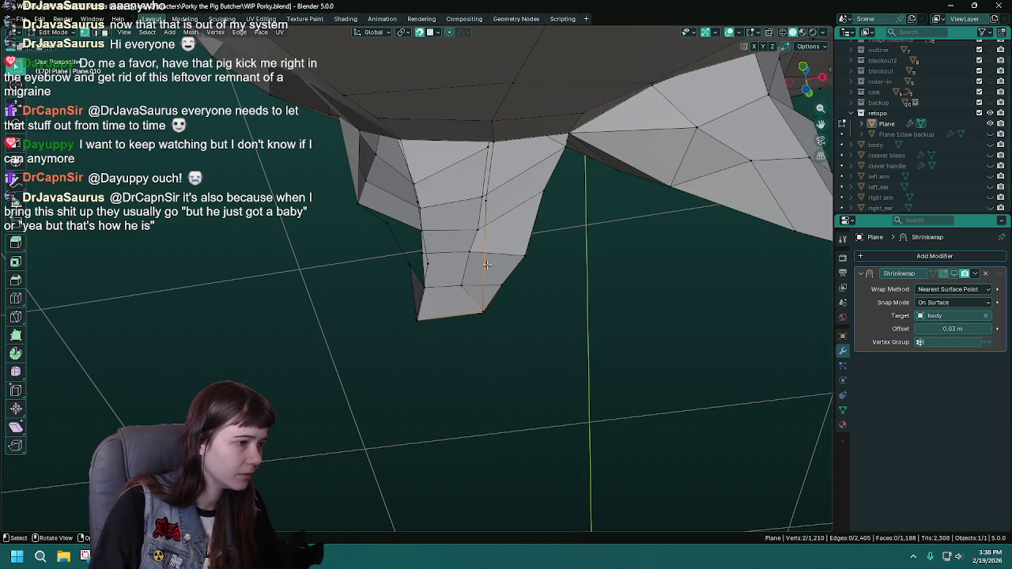
left_click(485, 314)
left_click_drag(484, 314, 467, 340)
key("m")
left_click(499, 419)
key("m")
left_click(508, 378)
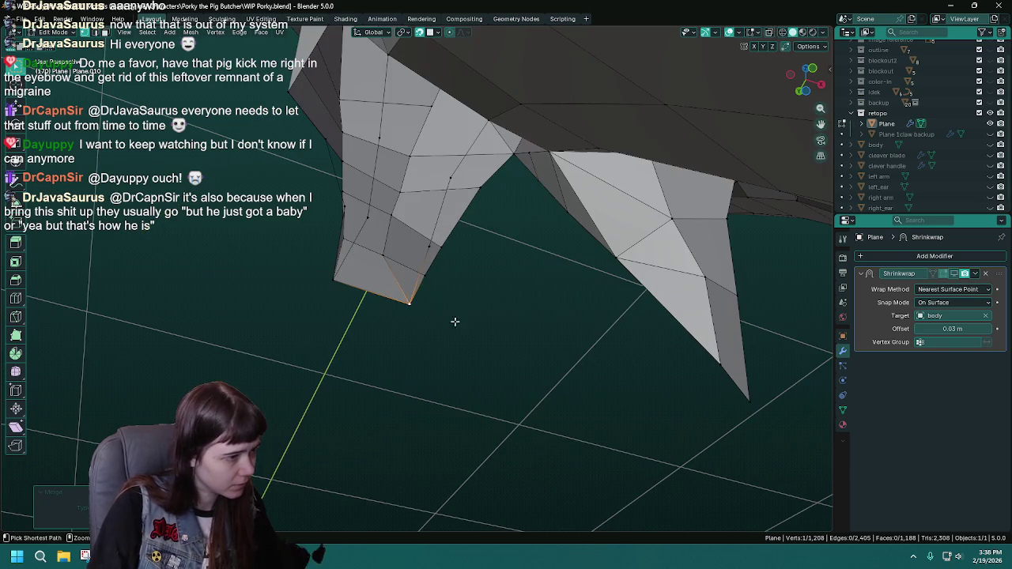
key("ctrl+s")
Fill faces at the leg's bottom loop and the neighbouring gap.
left_click(329, 293)
key("f")
left_click_drag(467, 269, 404, 245)
left_click(395, 247)
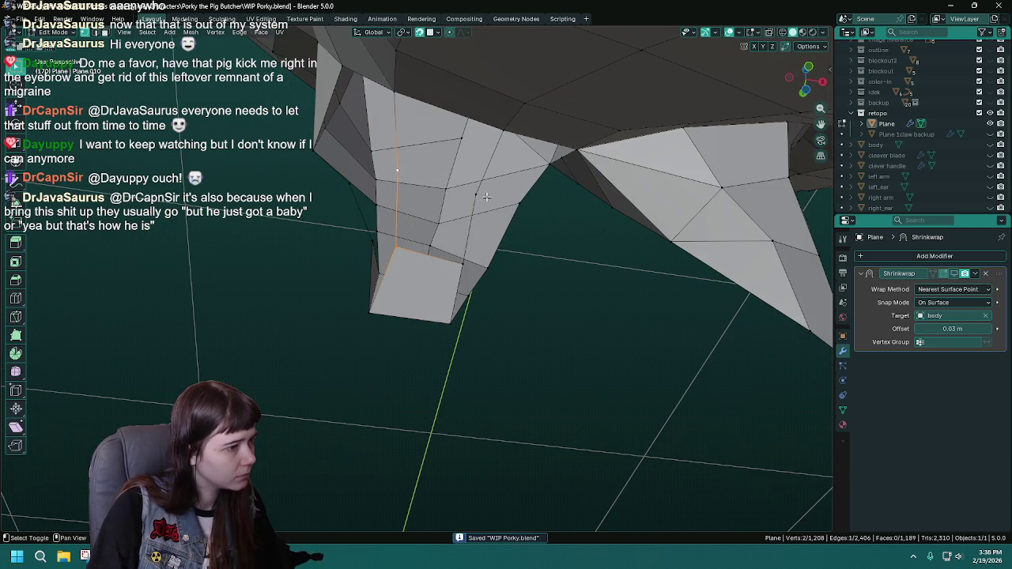
key("f")
Fill a quad where the leg meets the belly and save WIP Porky.blend.
left_click_drag(462, 263, 468, 181)
left_click(468, 181)
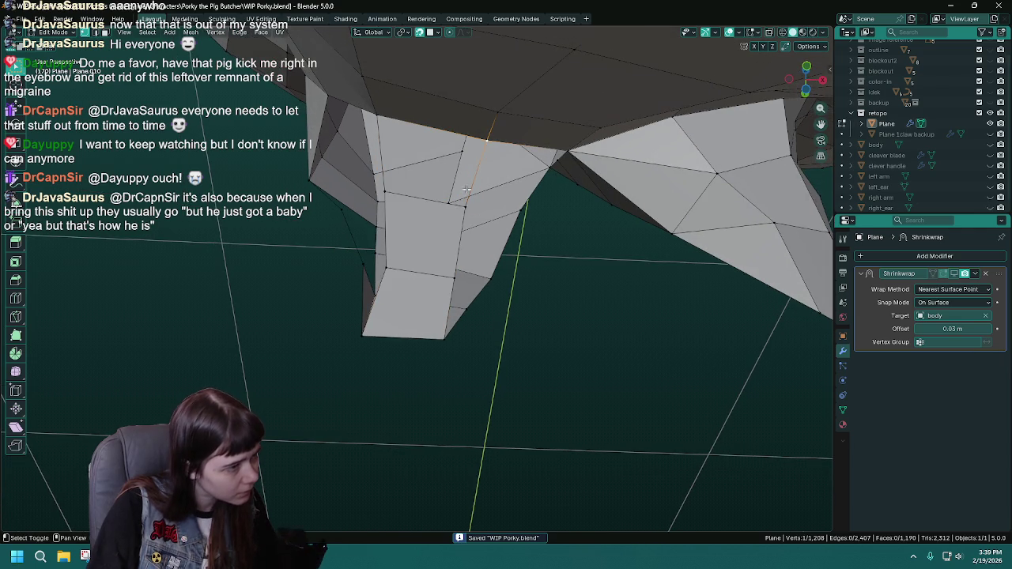
left_click(383, 116)
key("f")
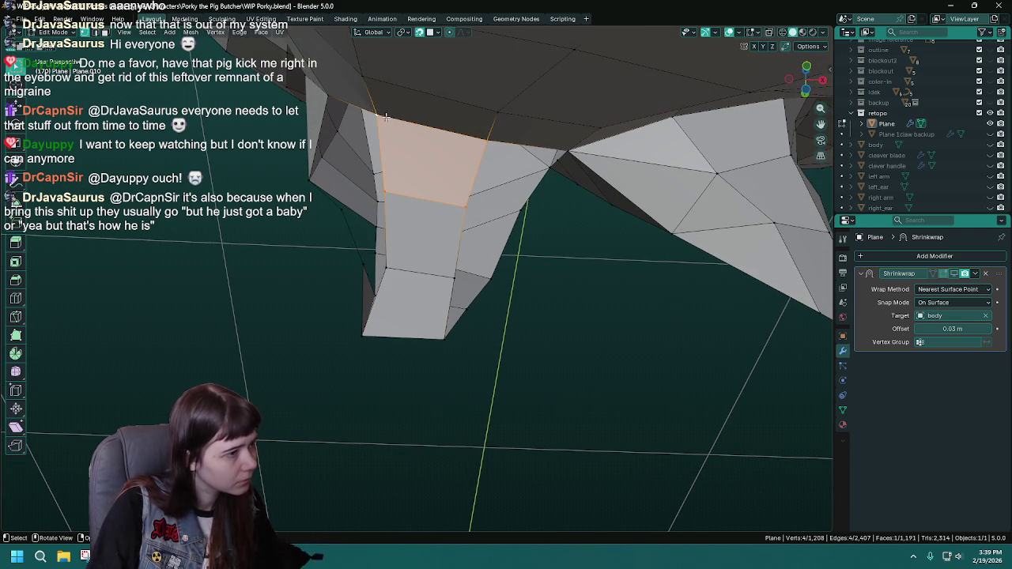
left_click_drag(475, 159, 468, 157)
key("ctrl+s")
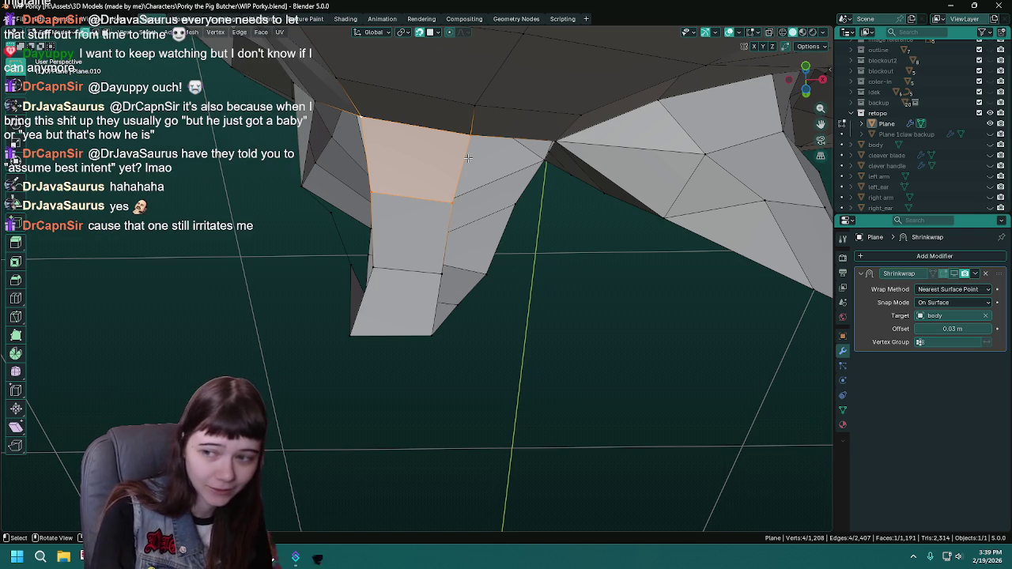
left_click_drag(462, 186, 459, 201)
Save, then inspect the mesh under the belly while toggling the sculpted body.
key("ctrl+s")
left_click_drag(488, 132, 490, 210)
left_click(989, 144)
left_click(989, 144)
left_click_drag(467, 250, 566, 241)
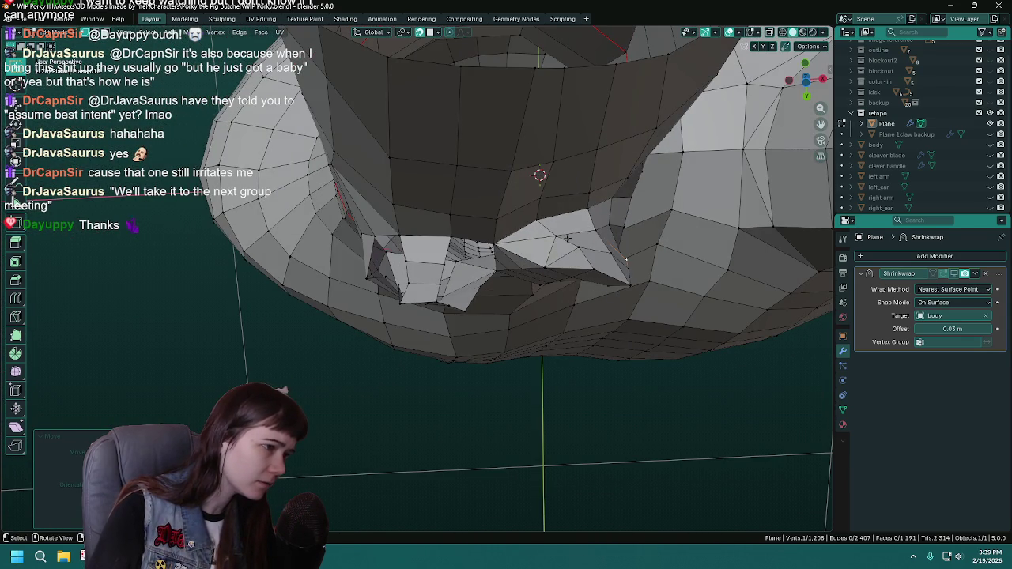
left_click_drag(429, 245, 440, 195)
left_click(990, 145)
left_click(990, 144)
Orbit around to a frontal view of the head and save again.
left_click_drag(499, 240, 512, 230)
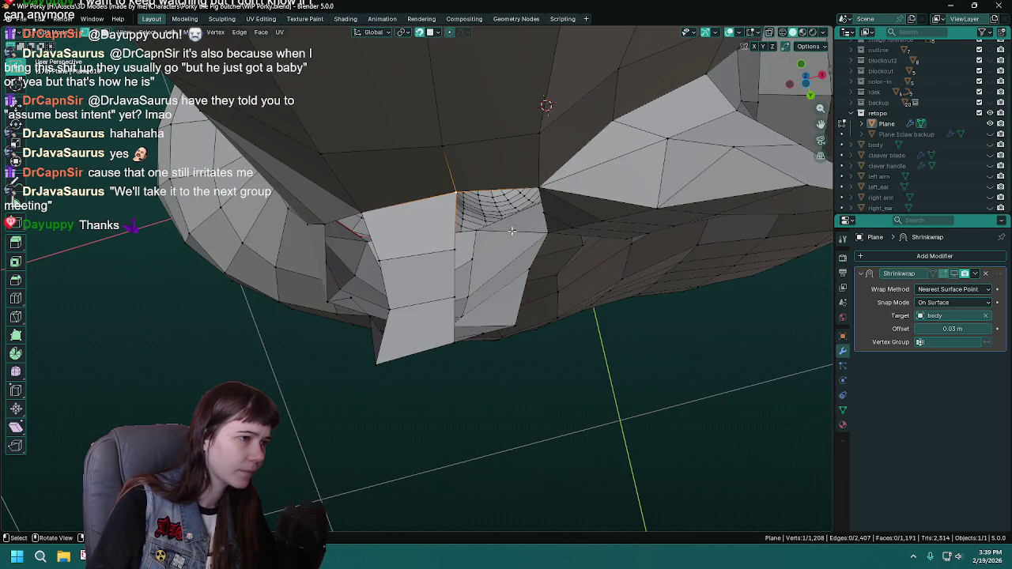
left_click_drag(590, 245, 251, 244)
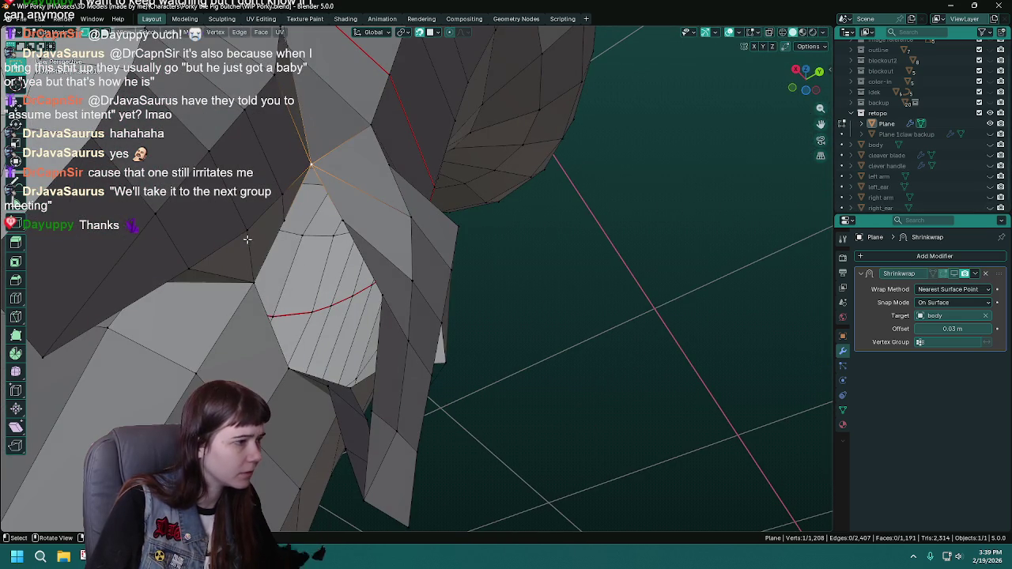
left_click_drag(328, 243, 466, 290)
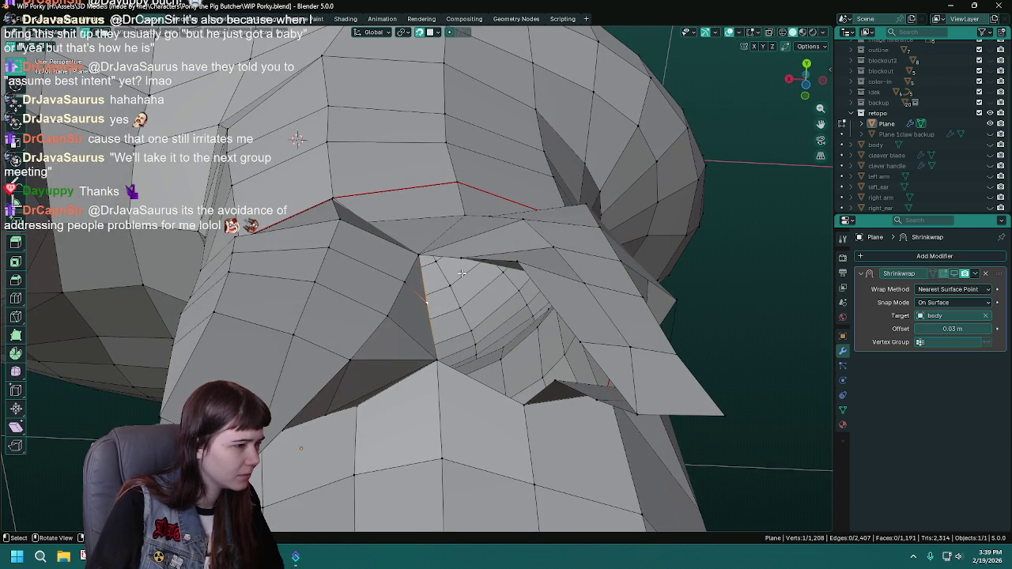
left_click_drag(480, 292, 403, 260)
key("ctrl+s")
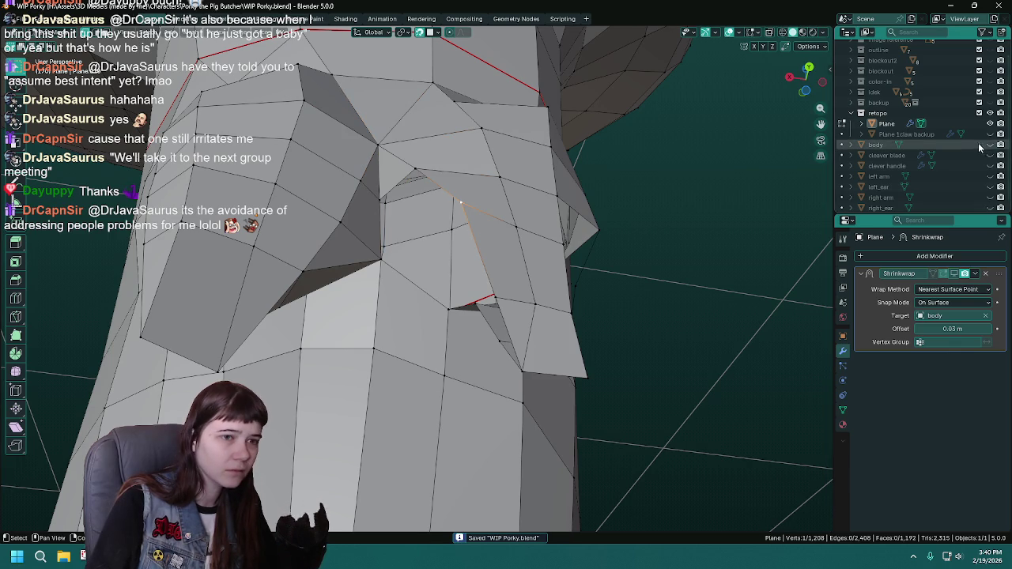
Extrude a vertex onto the body sculpt and fill two faces at the leg join, then save.
key("ctrl+z")
key("e")
left_click(433, 229)
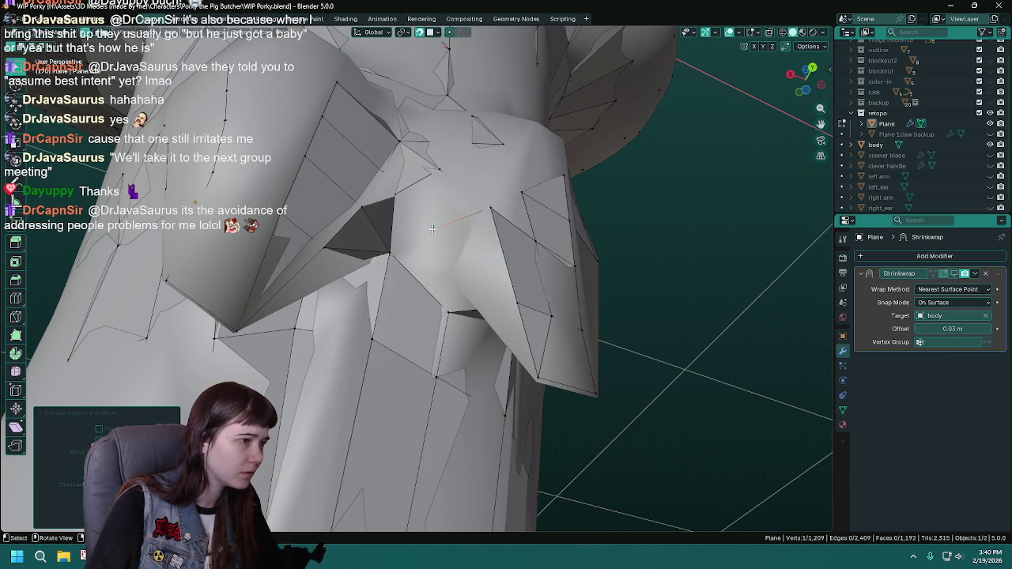
left_click(439, 169)
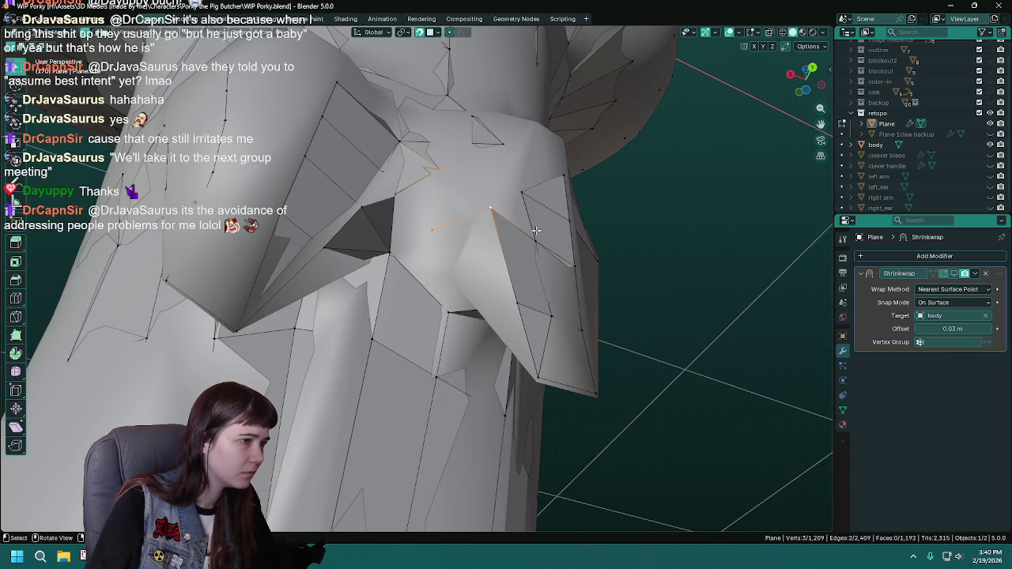
key("f")
left_click_drag(536, 231, 416, 231)
left_click(413, 229)
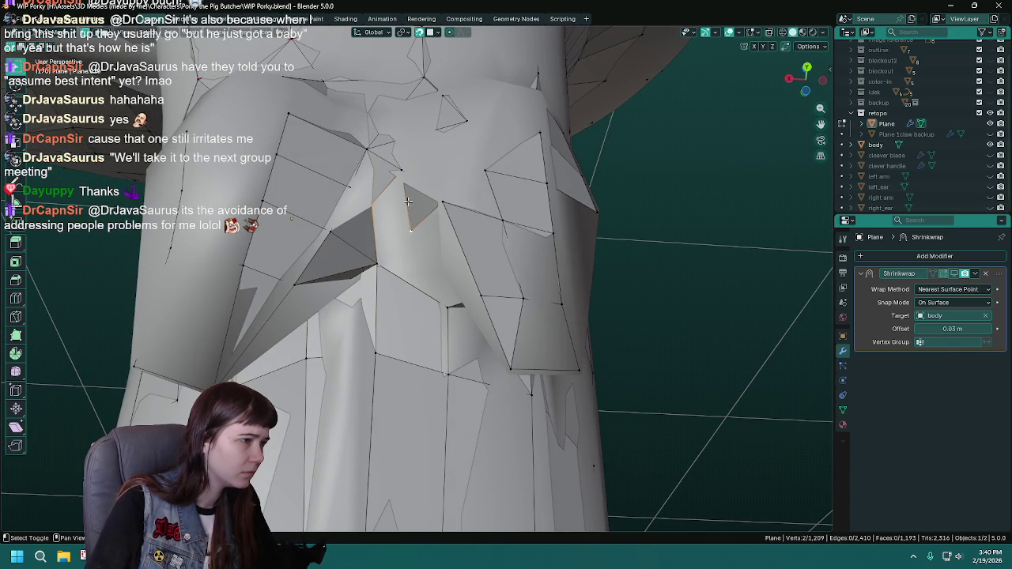
key("f")
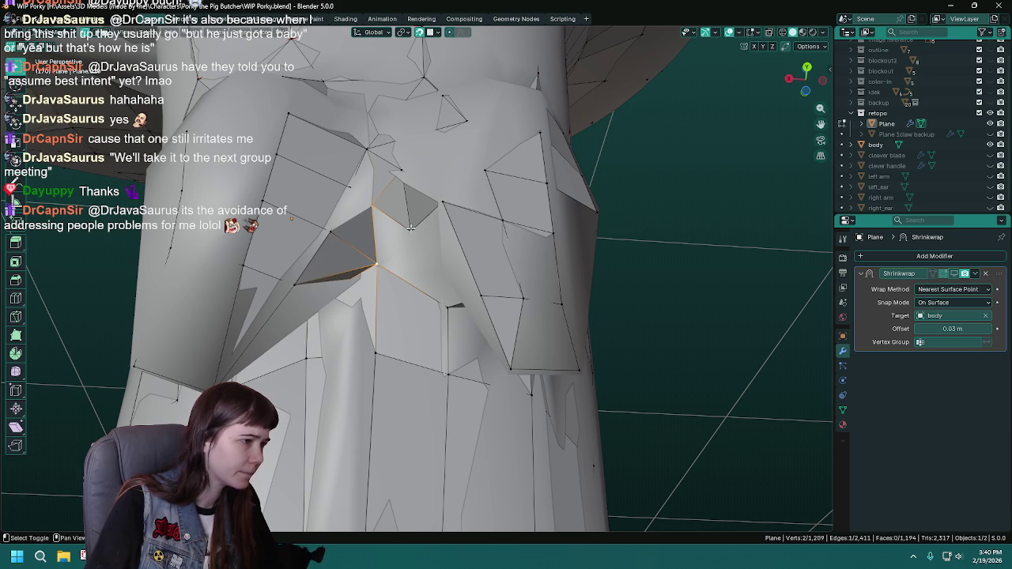
left_click_drag(415, 262, 473, 273)
key("ctrl+s")
Reposition a vertex, extrude another further down the leg, and fill a face.
left_click(411, 281)
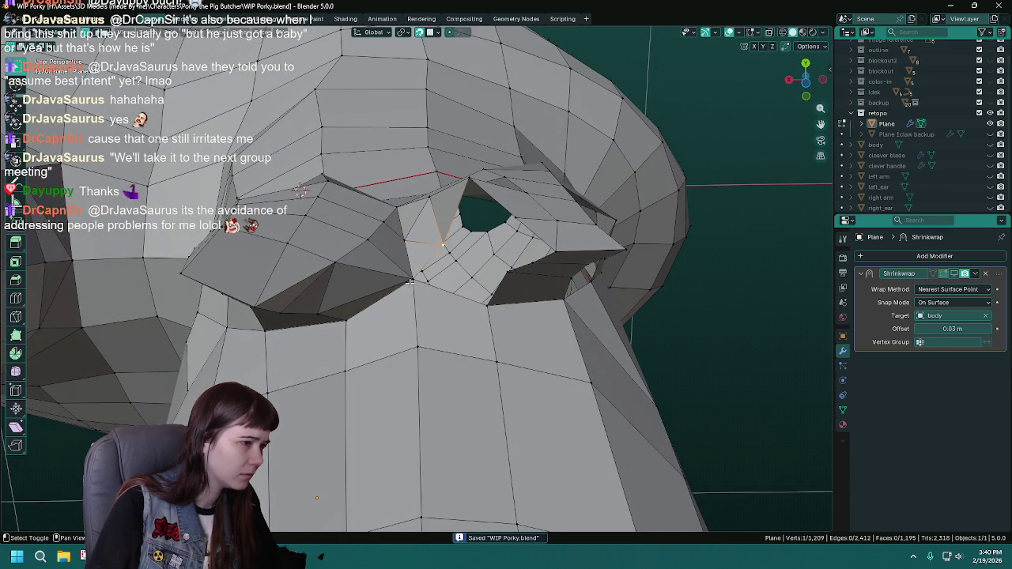
left_click_drag(504, 320, 410, 349)
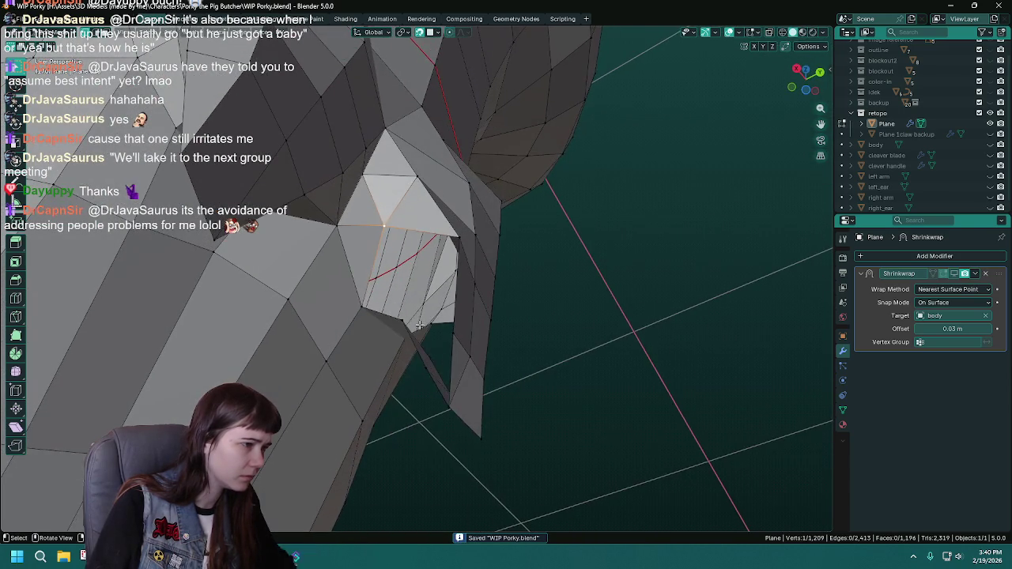
left_click_drag(410, 349, 474, 341)
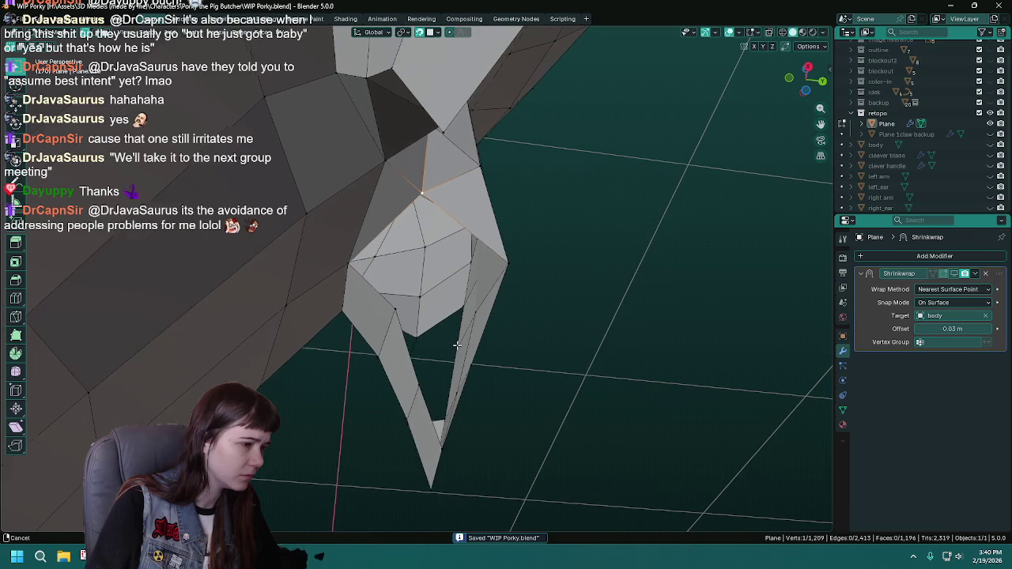
left_click(991, 144)
left_click_drag(443, 226, 431, 230)
key("g")
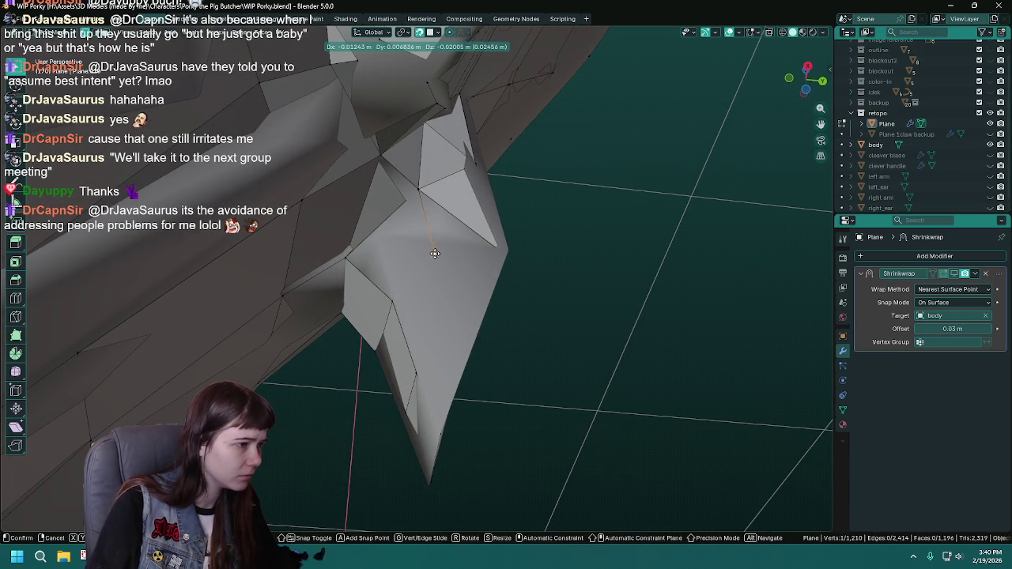
left_click(434, 253)
key("e")
left_click(441, 370)
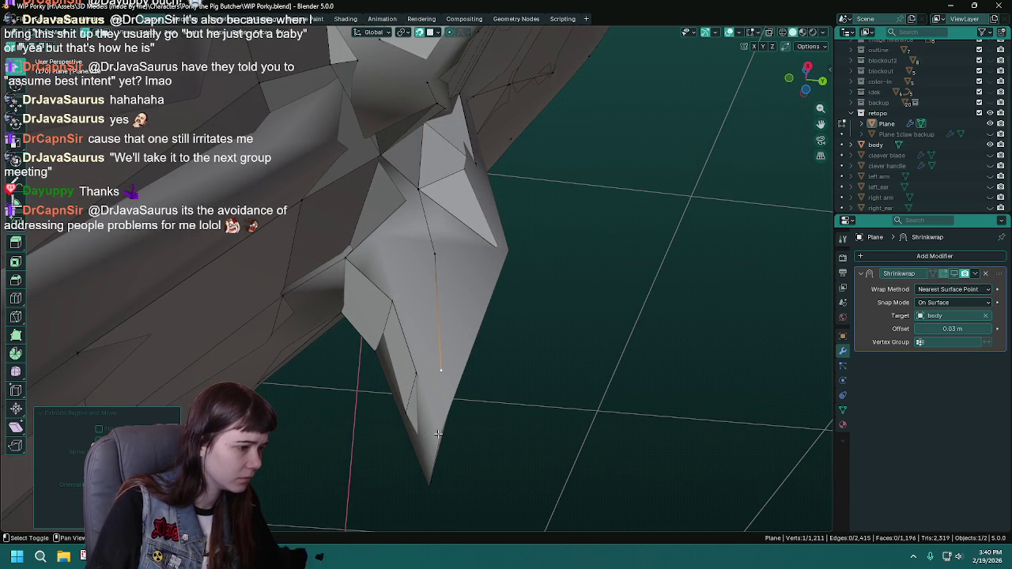
left_click(437, 434)
key("f")
Nudge a vertex at the leg join onto the sculpt and save.
left_click_drag(554, 335, 429, 351)
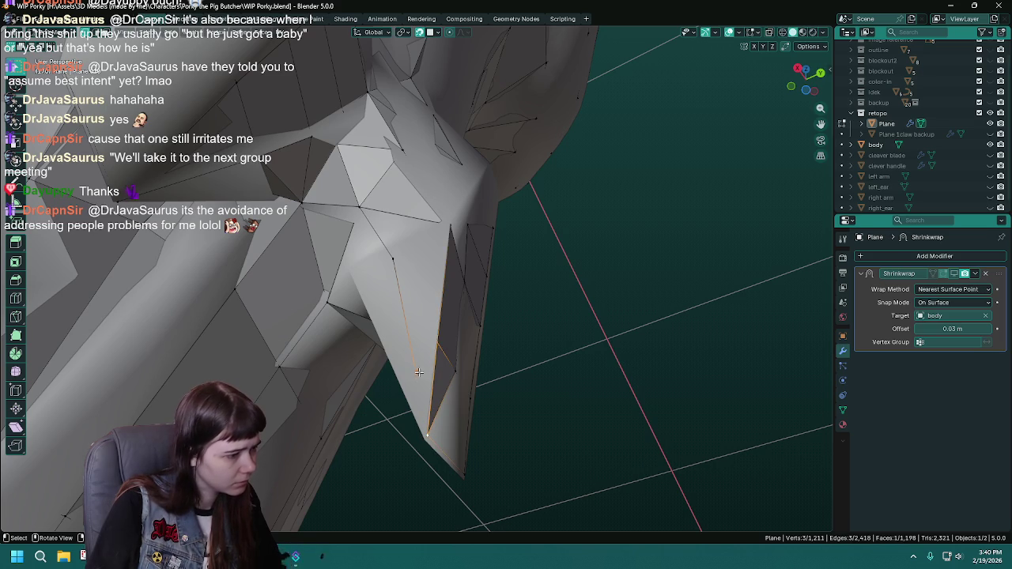
left_click_drag(437, 381, 434, 368)
key("g")
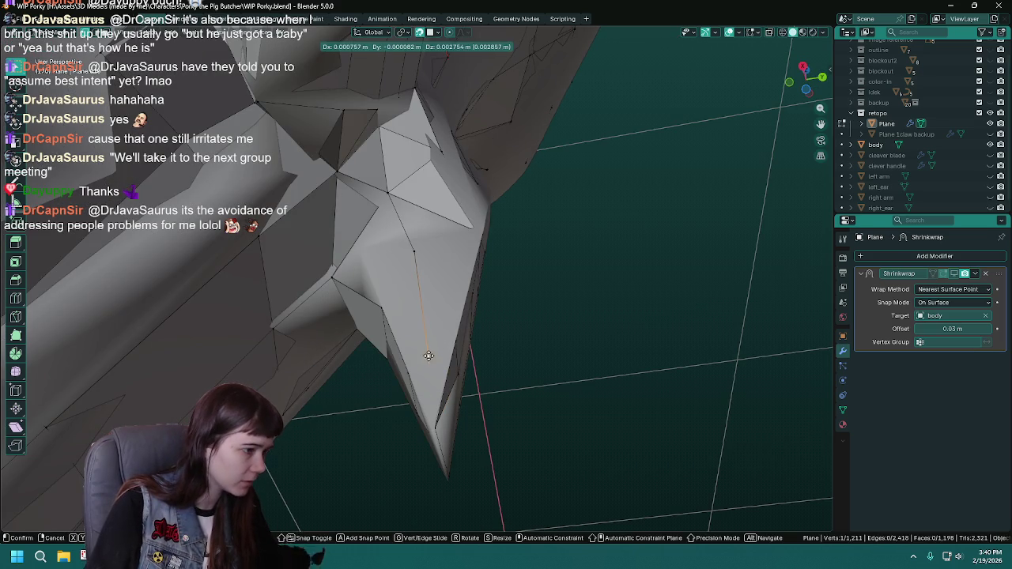
left_click(425, 355)
left_click_drag(425, 354, 424, 350)
key("ctrl+s")
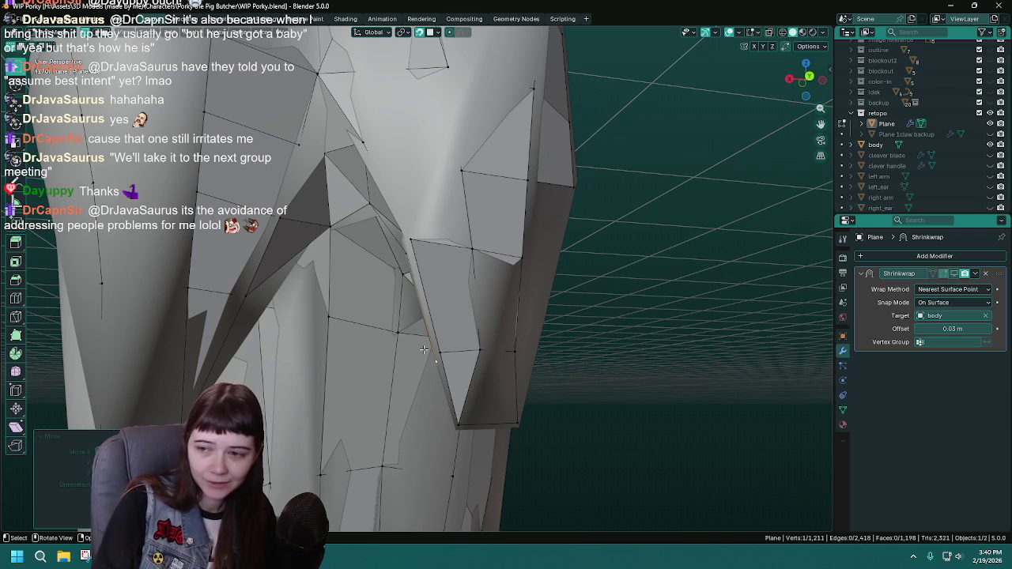
left_click_drag(374, 360, 452, 212)
Save, then fill the first faces across the gap at the leg join.
key("ctrl+s")
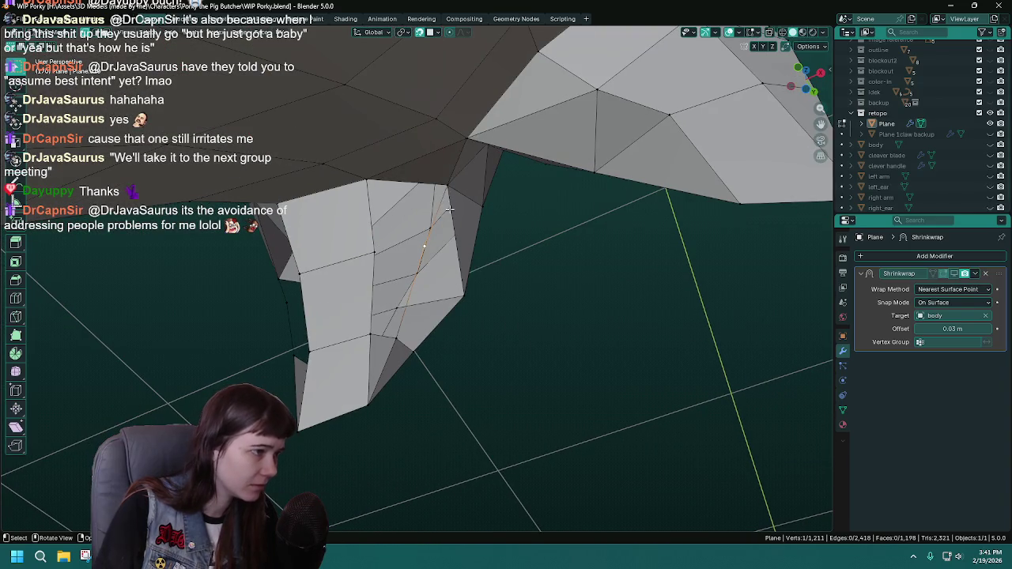
left_click_drag(432, 282, 408, 240)
left_click(408, 239)
key("f")
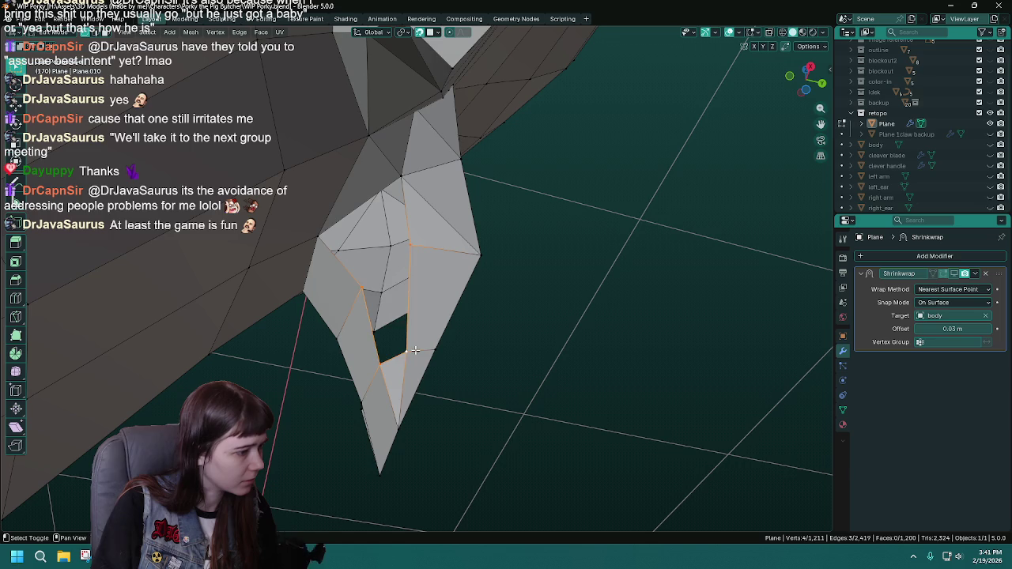
key("f")
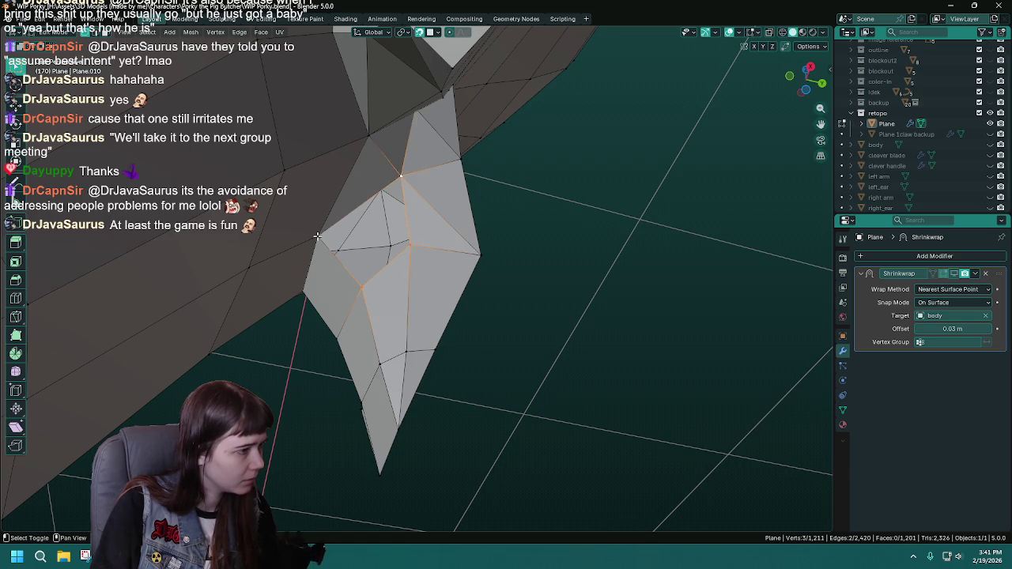
left_click(317, 235)
key("f")
Fill further quads around the lower side of the leg join.
left_click_drag(317, 235, 396, 341)
left_click(383, 344)
key("f")
left_click_drag(383, 336, 496, 294)
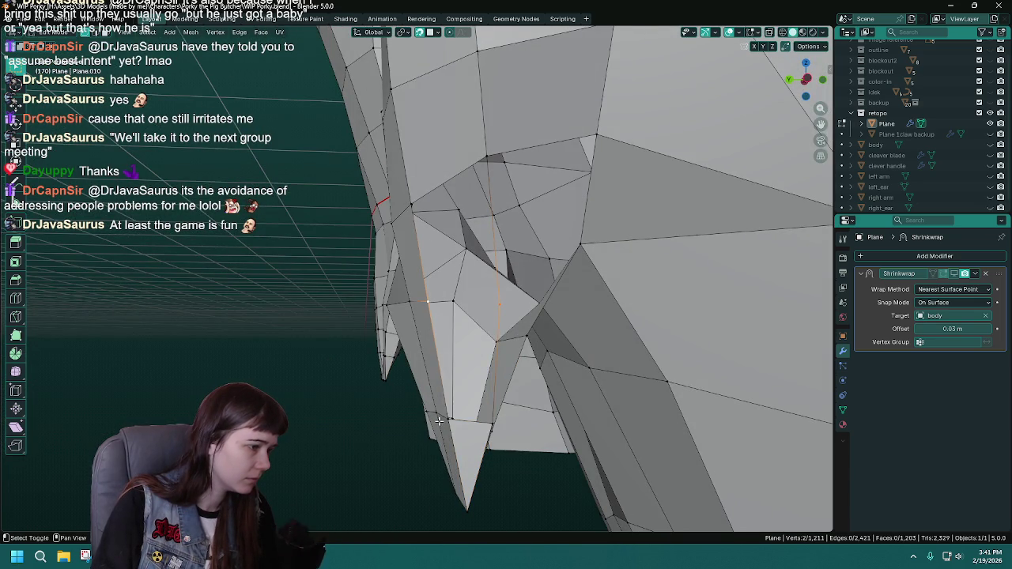
left_click(498, 305)
key("f")
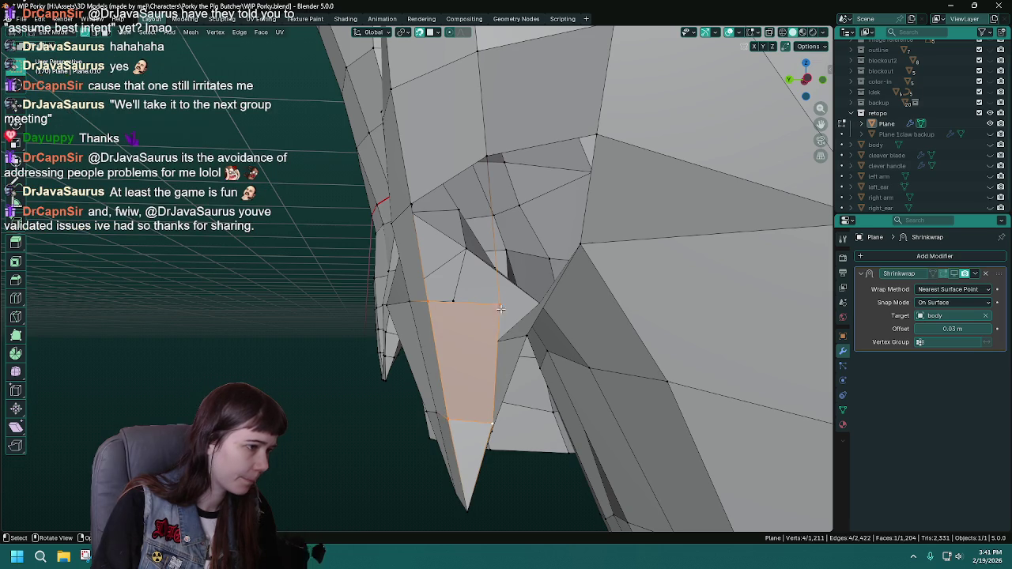
key("f")
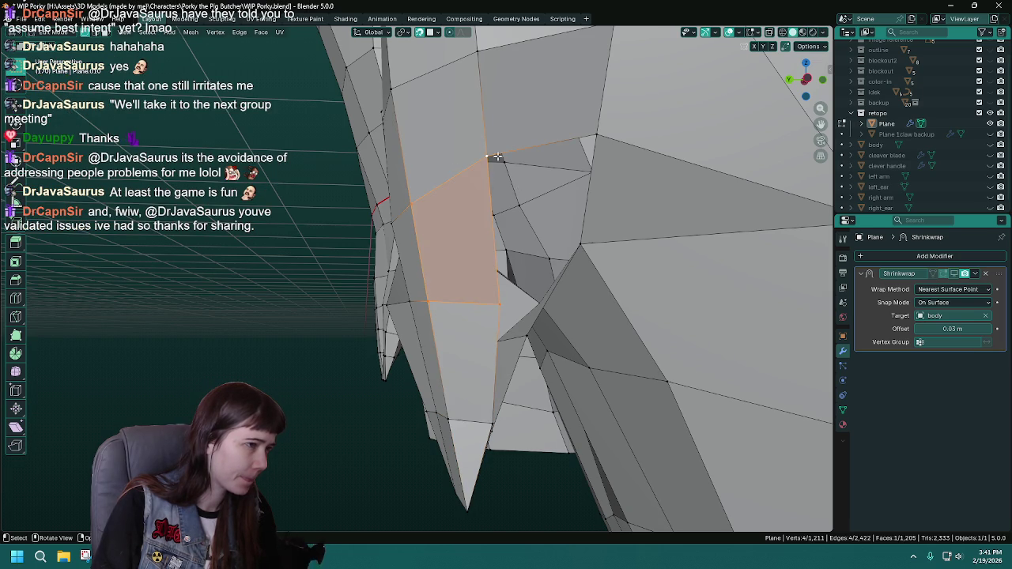
Fill the last remaining faces at the join to close the holes.
left_click_drag(477, 140, 558, 114)
left_click(572, 232)
left_click_drag(572, 232, 394, 246)
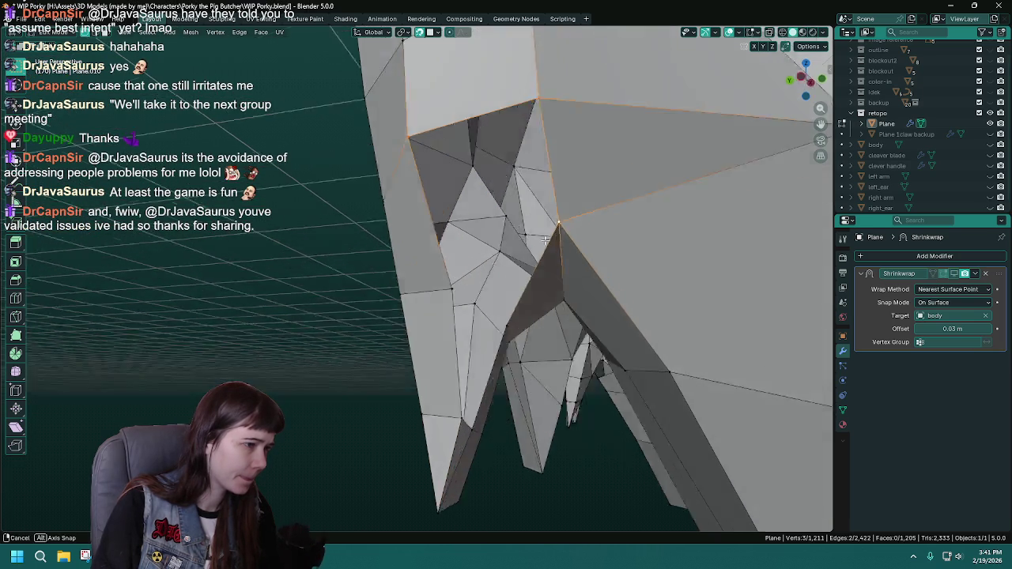
key("f")
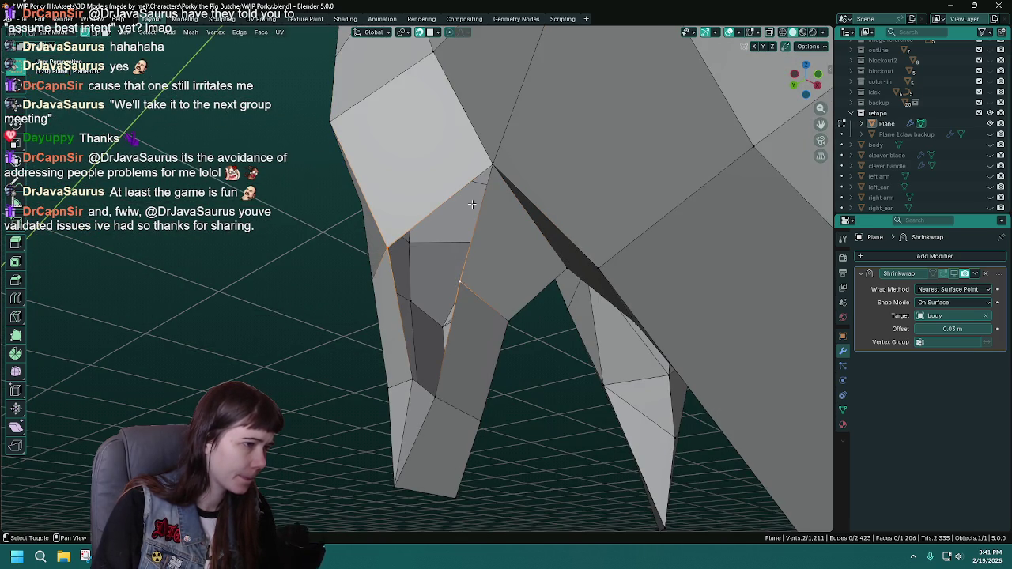
key("f")
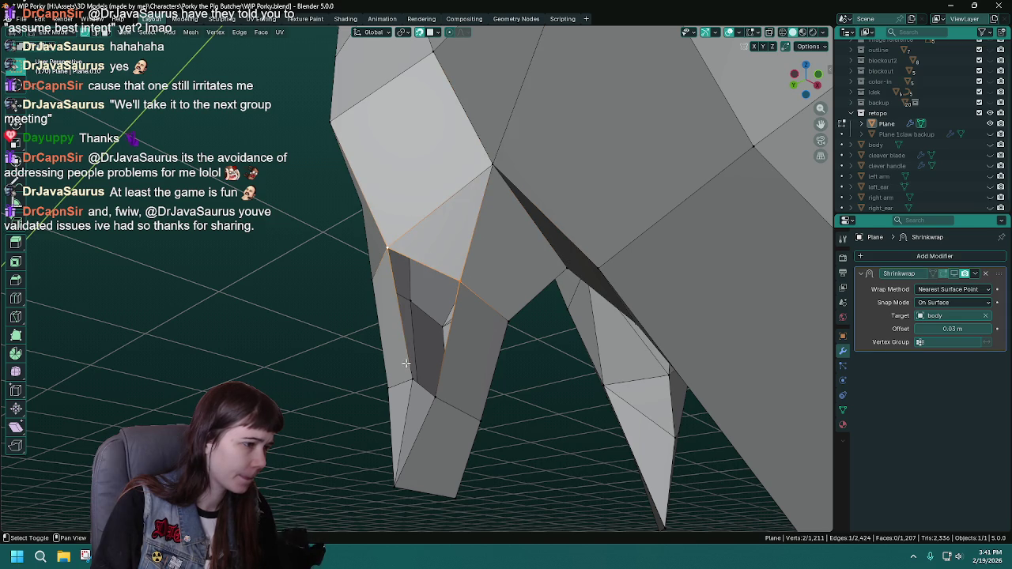
key("f")
left_click_drag(439, 406, 472, 348)
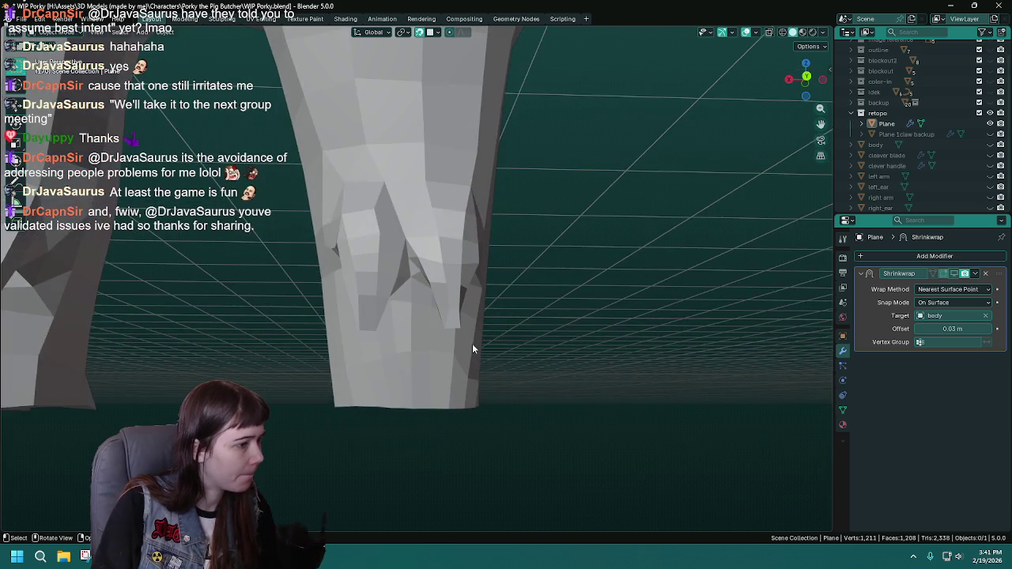
Select the open loop at the snout end and cap it with a face.
left_click_drag(335, 282, 558, 366)
key("KP_Decimal")
key("Tab")
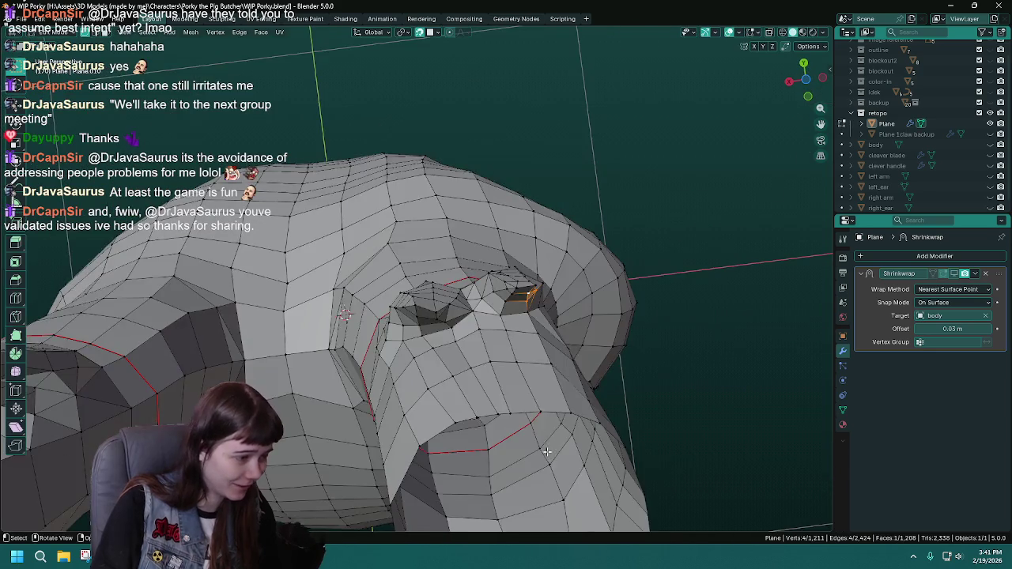
left_click(501, 293)
left_click_drag(501, 294, 387, 367)
key("f")
key("Tab")
Reselect the retopo Plane, re-enter Edit Mode, and start a loop cut below the ear.
scroll("up", 3)
left_click(452, 310)
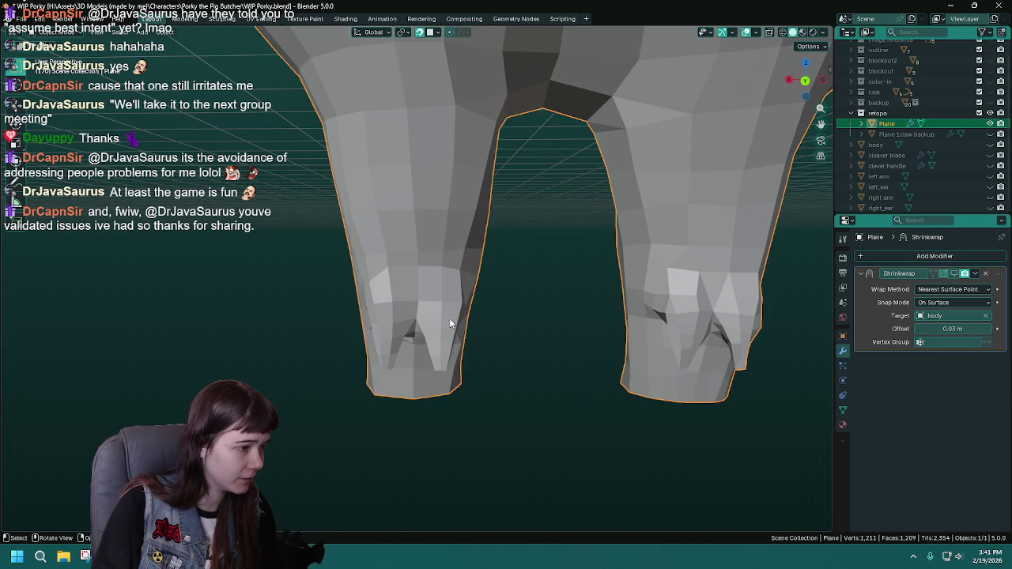
scroll("up", 3)
key("Tab")
left_click_drag(440, 365, 448, 303)
key("ctrl+r")
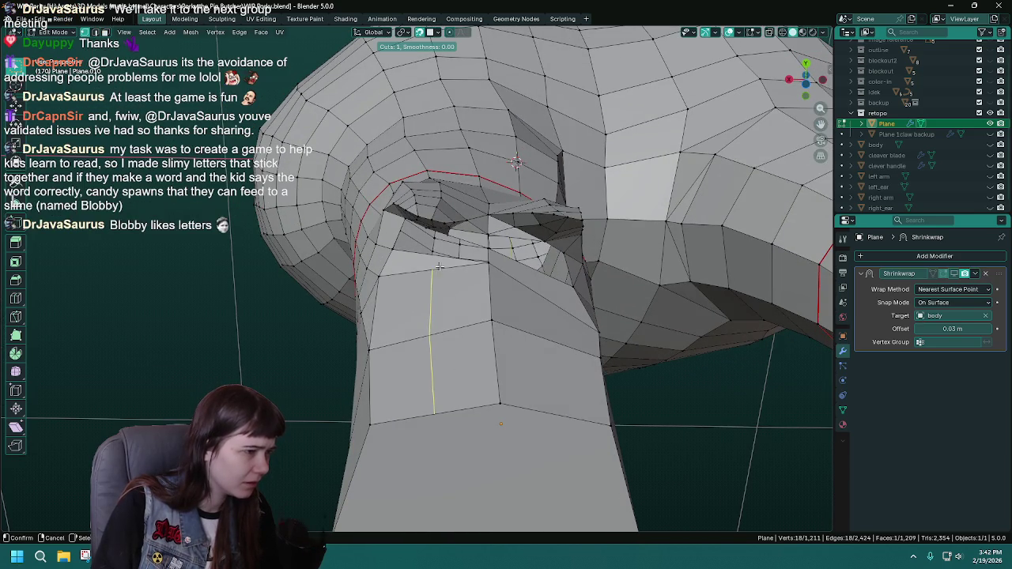
Add two centred edge loops across the neck region.
left_click(439, 267)
right_click(439, 259)
key("ctrl+r")
left_click(436, 258)
right_click(435, 258)
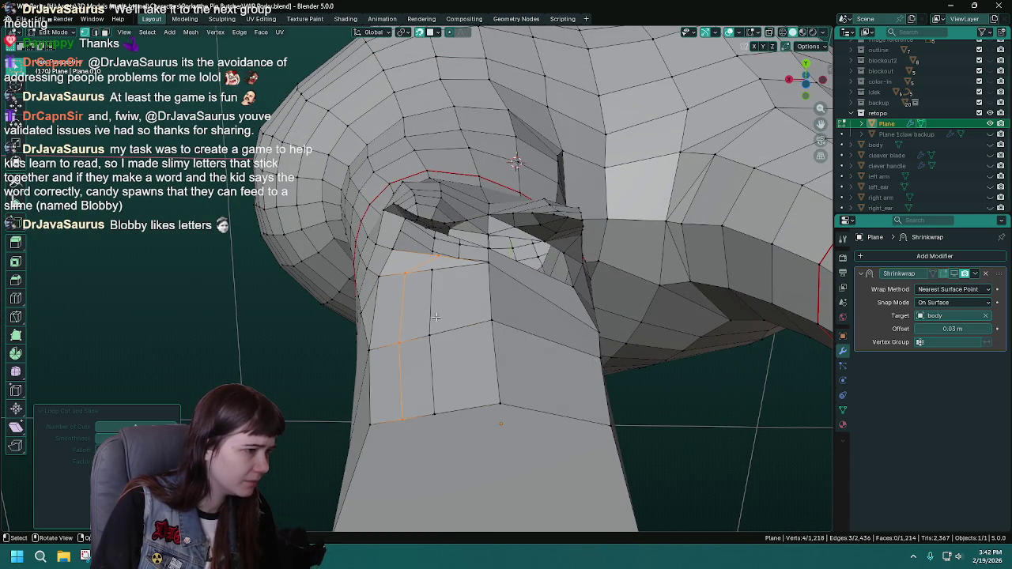
Merge the stray vertex into its neighbour with M > At Last and reposition it on the neck front.
left_click_drag(435, 302, 434, 316)
left_click(409, 273)
left_click(441, 252)
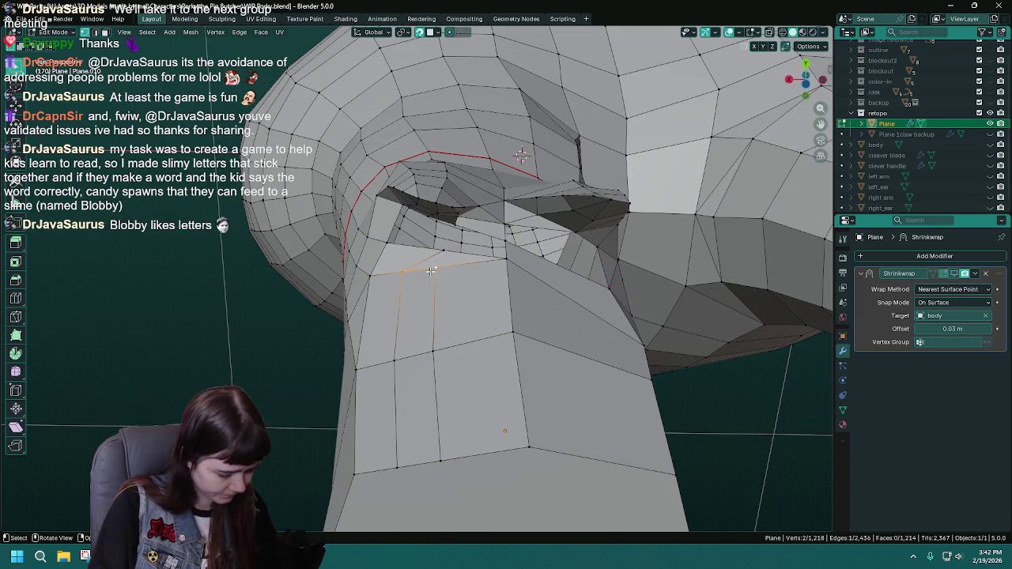
key("m")
left_click(431, 271)
left_click_drag(396, 361, 433, 351)
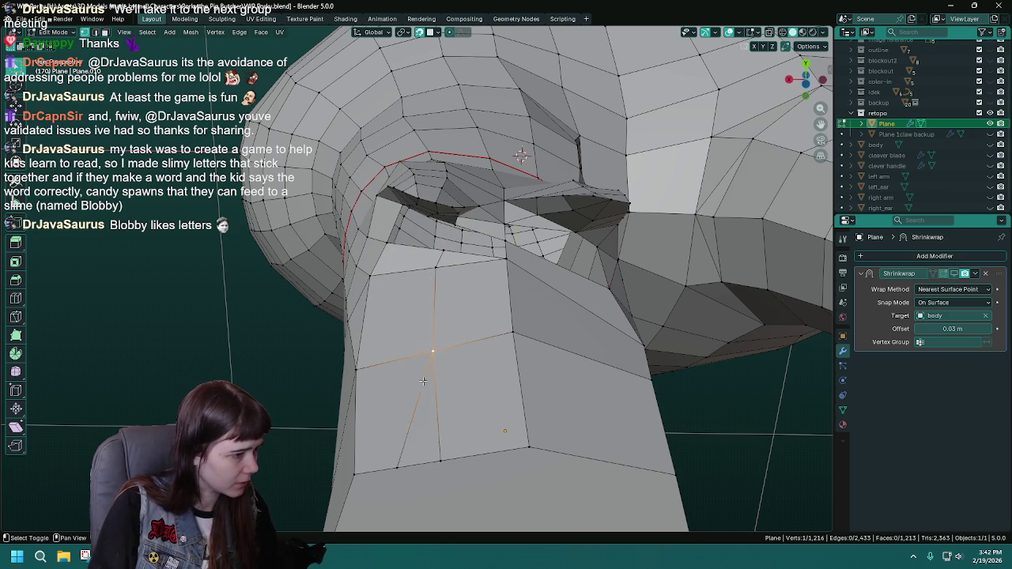
Save, then realign two lower neck vertices against the sculpted body surface.
left_click_drag(444, 460, 462, 413)
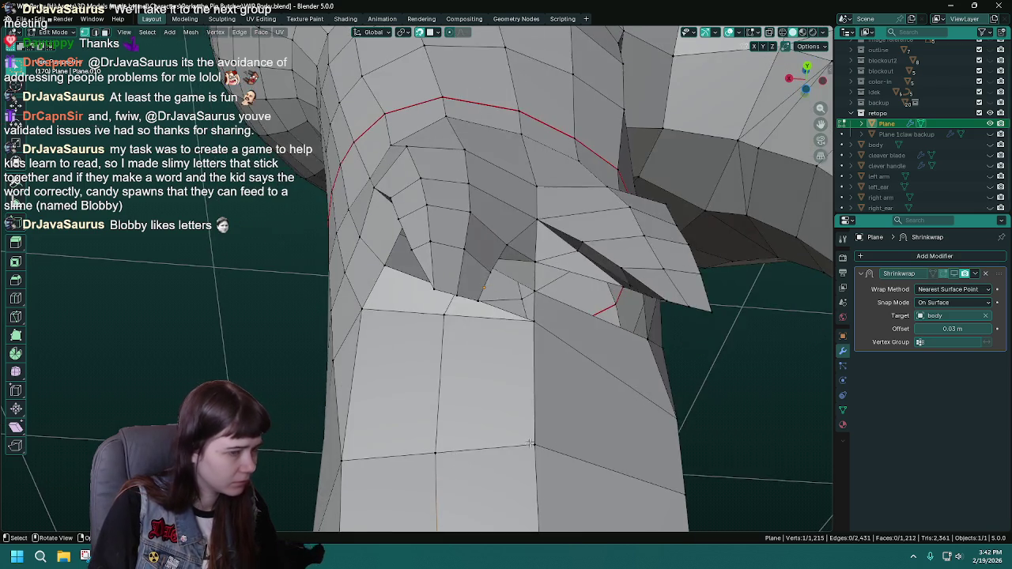
left_click_drag(429, 491, 443, 431)
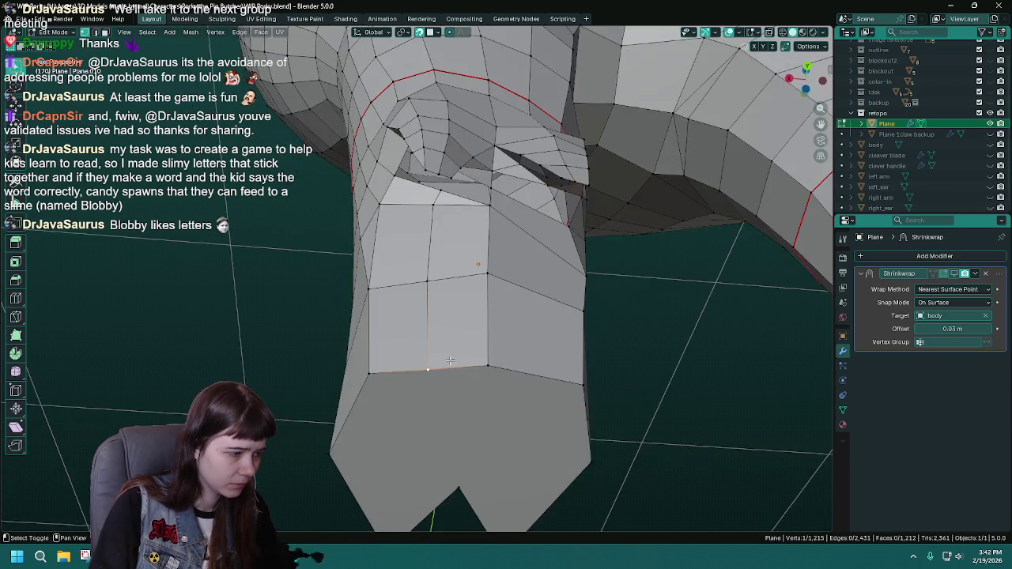
key("ctrl+s")
left_click(990, 145)
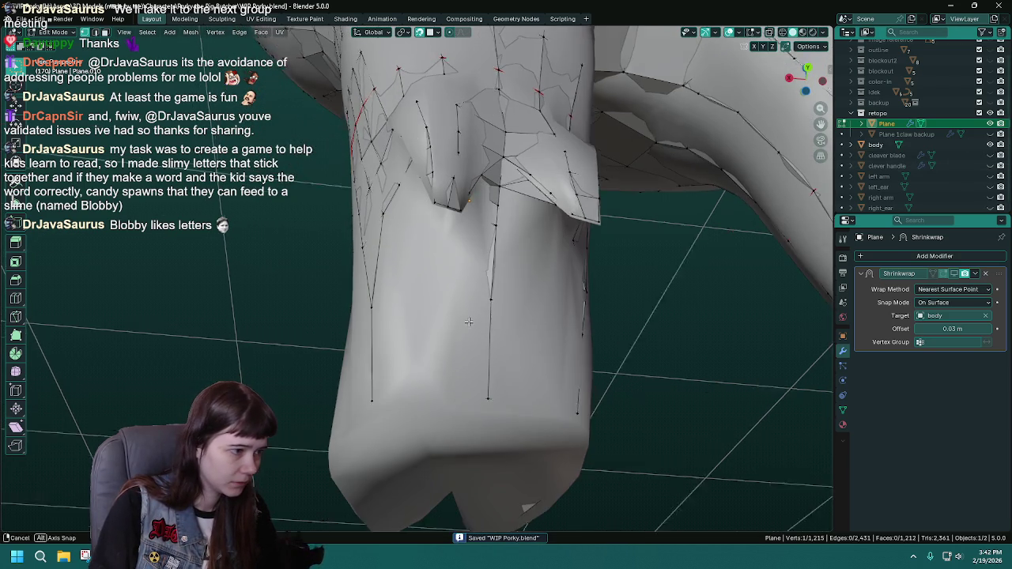
key("g")
left_click(425, 375)
left_click(990, 144)
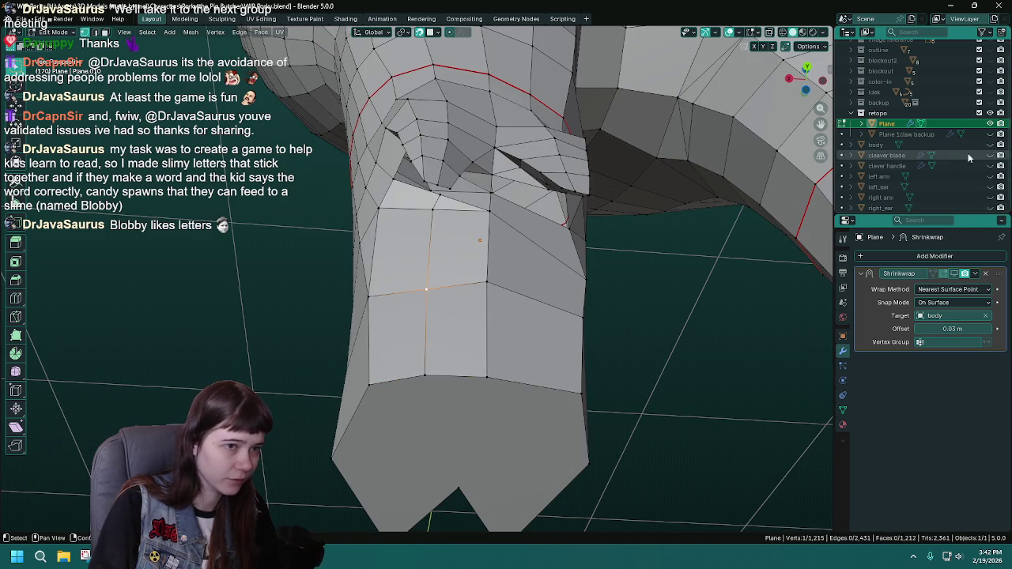
left_click(990, 145)
key("g")
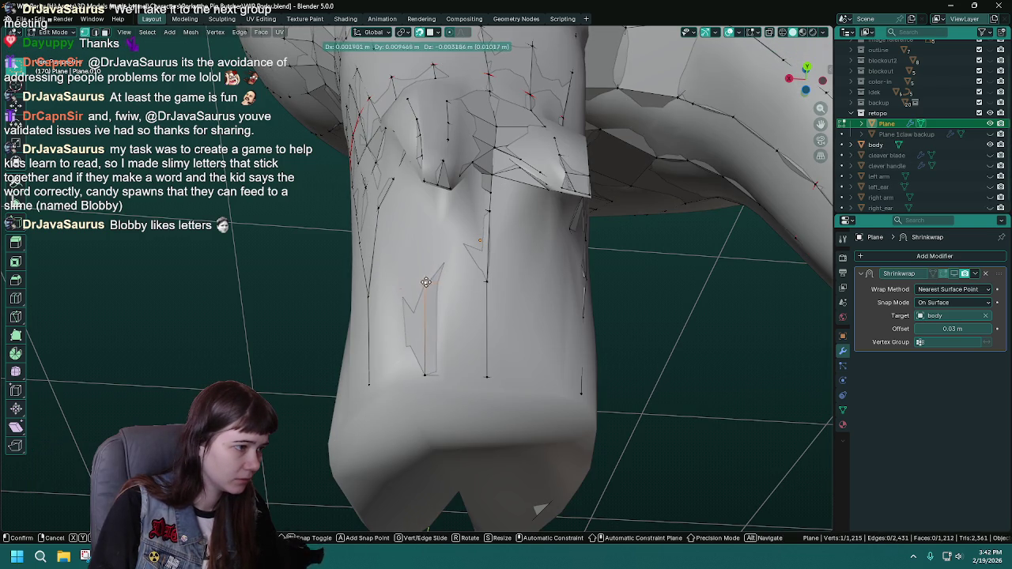
left_click(424, 284)
left_click(990, 145)
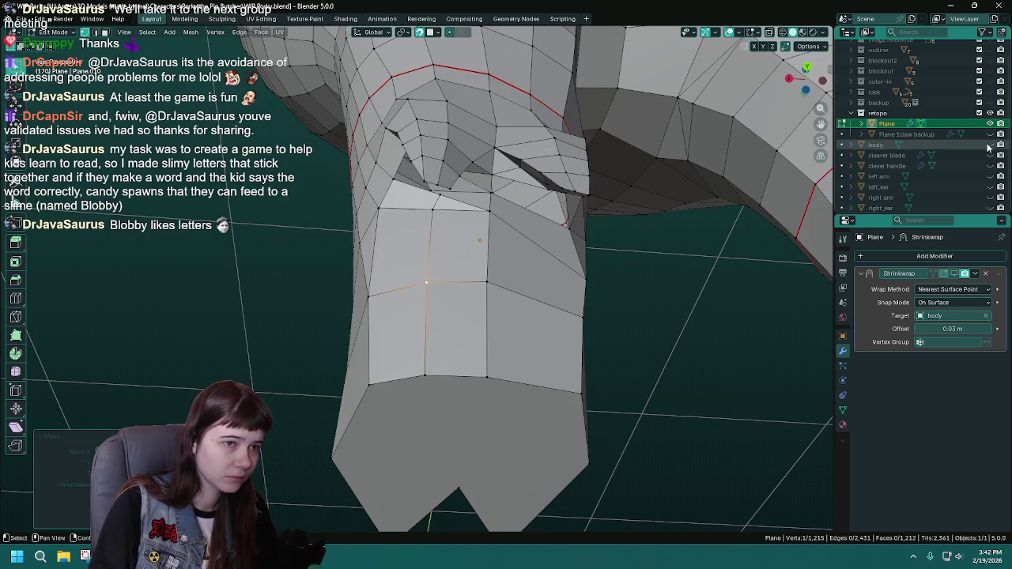
Move the vertex at the top of the neck onto the body and save.
left_click(432, 211)
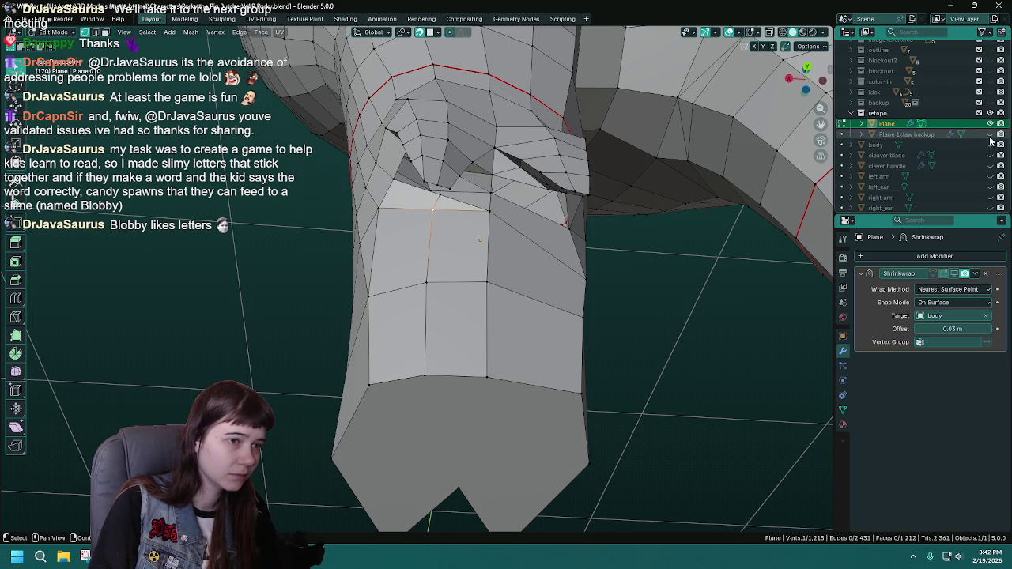
left_click(990, 144)
key("g")
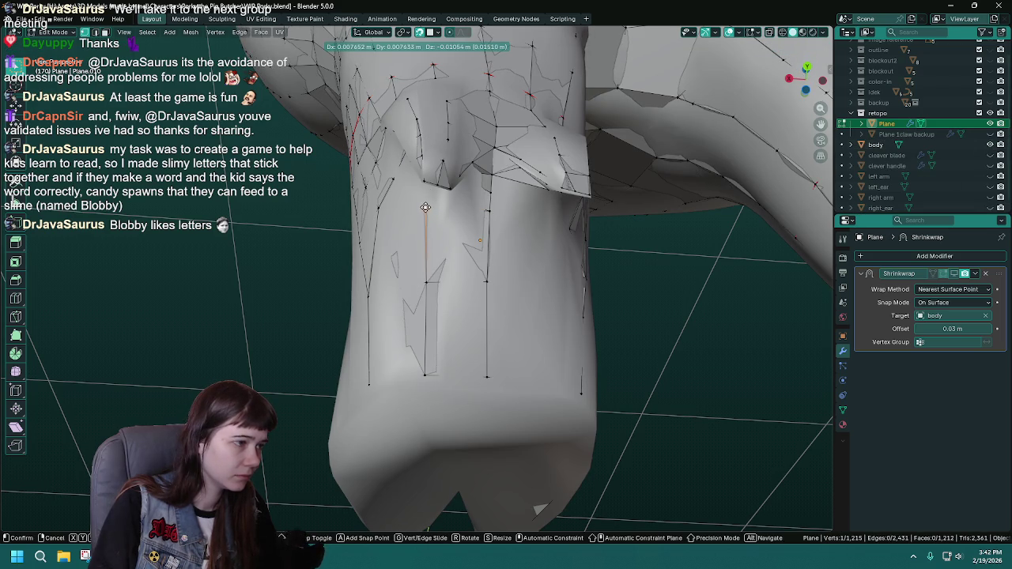
left_click(427, 207)
left_click_drag(427, 207, 491, 261)
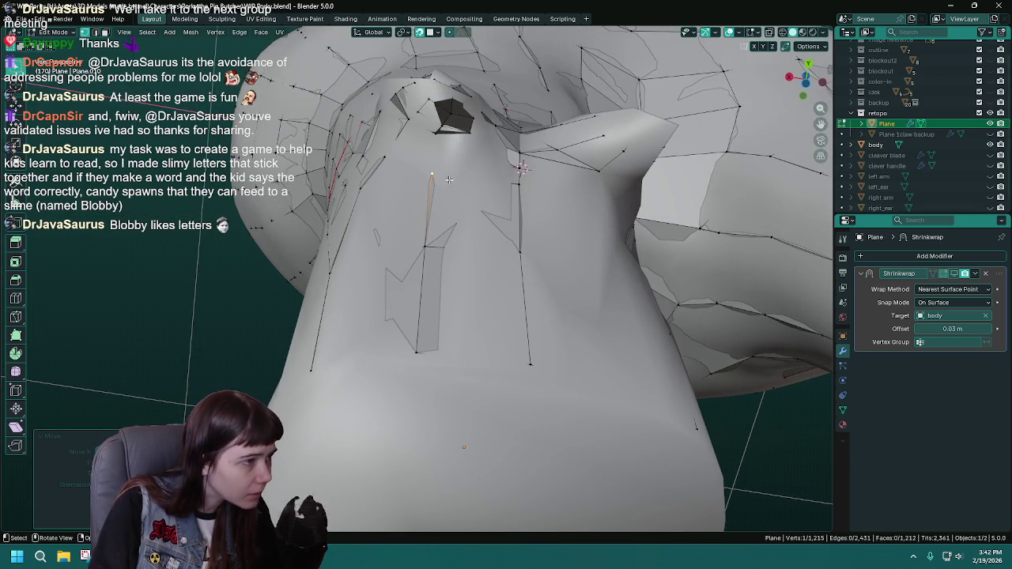
left_click(991, 145)
key("ctrl+s")
Realign the vertex near the jaw onto the sculpted body.
left_click_drag(474, 261, 439, 203)
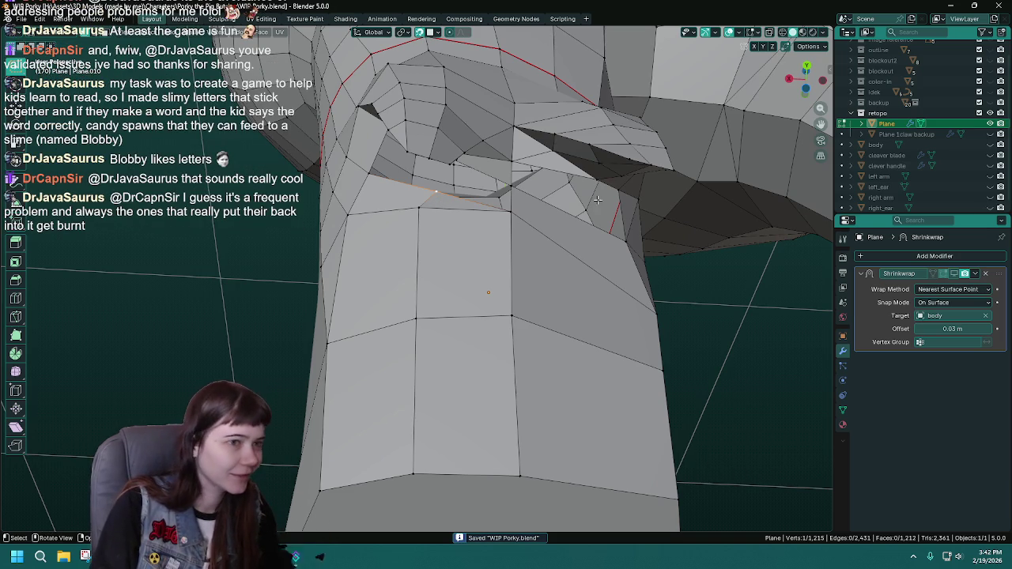
left_click_drag(513, 224, 475, 206)
left_click(990, 144)
key("g")
left_click(425, 167)
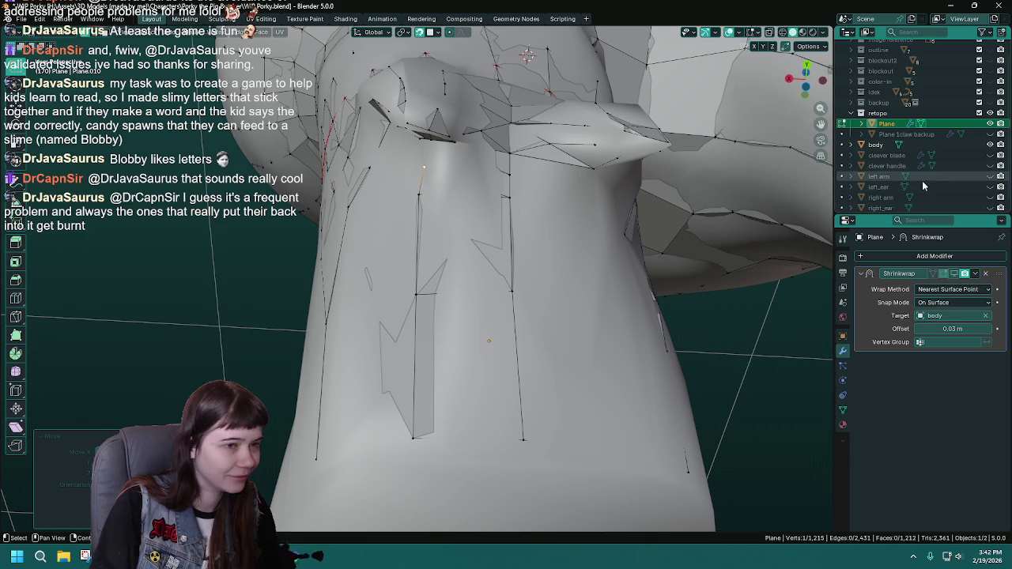
left_click(990, 144)
Fill the gaps under the jaw with three new faces, save, and leave Edit Mode.
left_click_drag(475, 276, 443, 238)
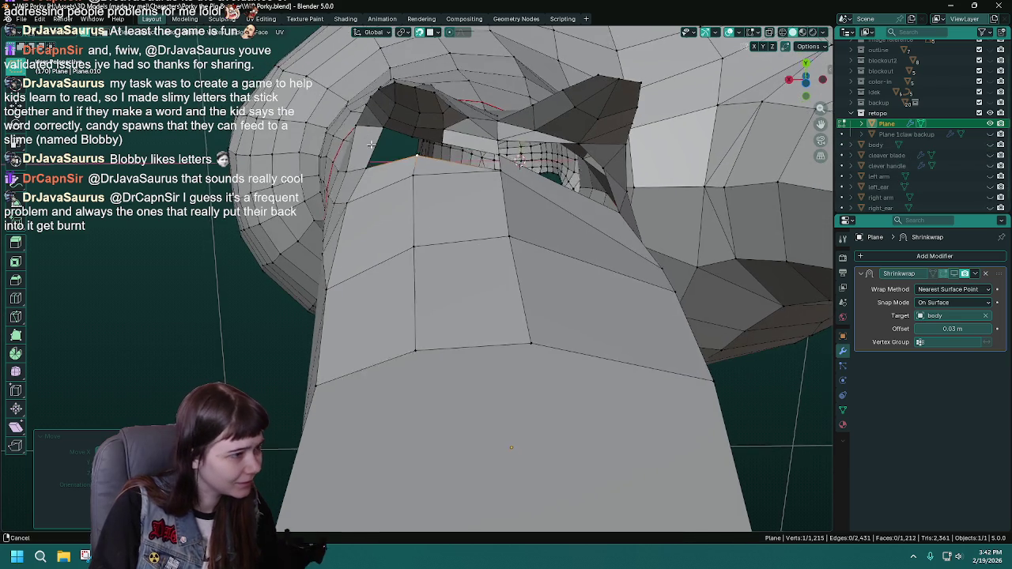
scroll("up", 3)
left_click(393, 156)
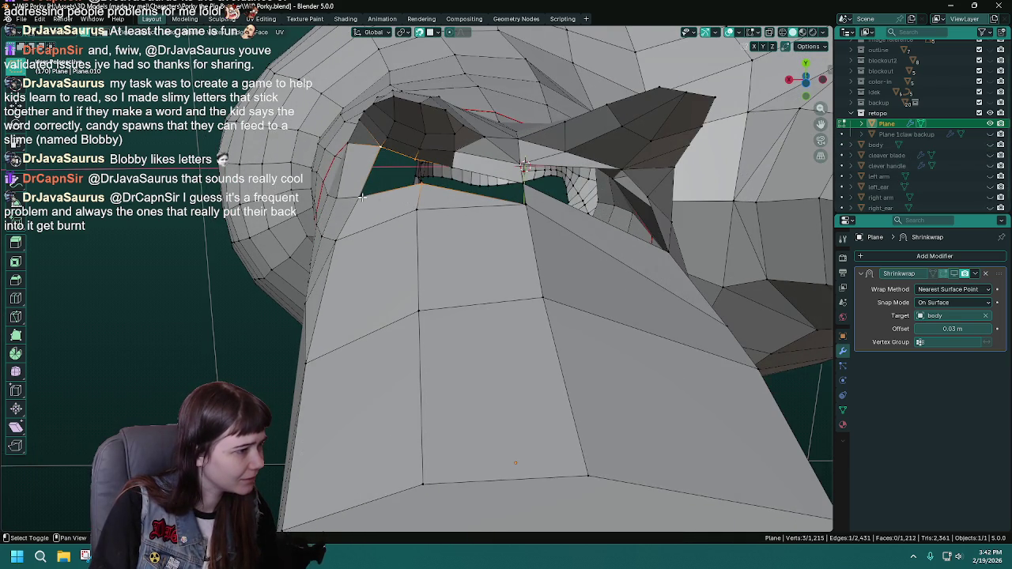
left_click_drag(413, 201, 433, 201)
key("f")
left_click(422, 162)
left_click_drag(422, 162, 441, 173)
key("f")
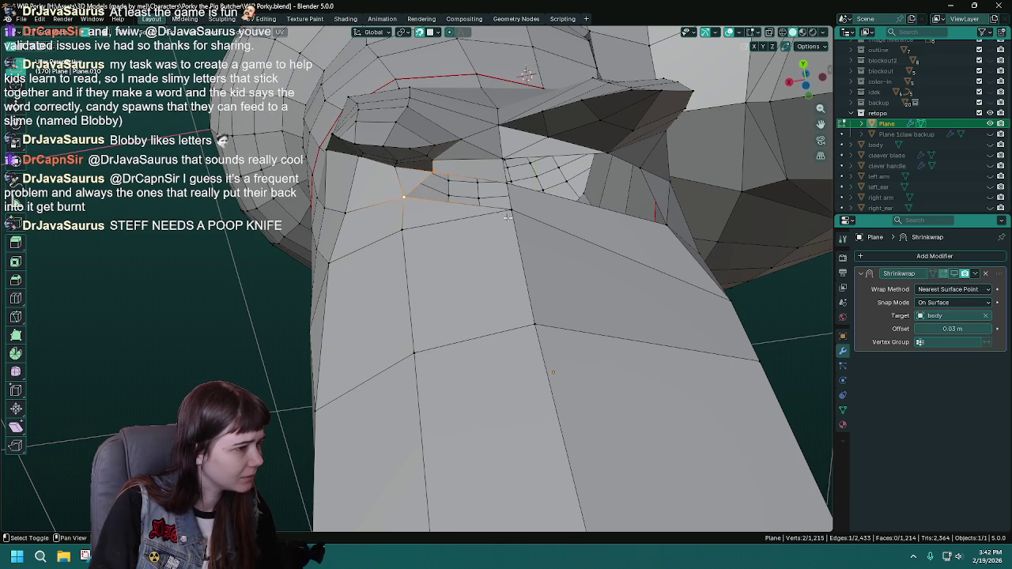
key("f")
key("ctrl+s")
left_click_drag(504, 186, 501, 211)
key("Tab")
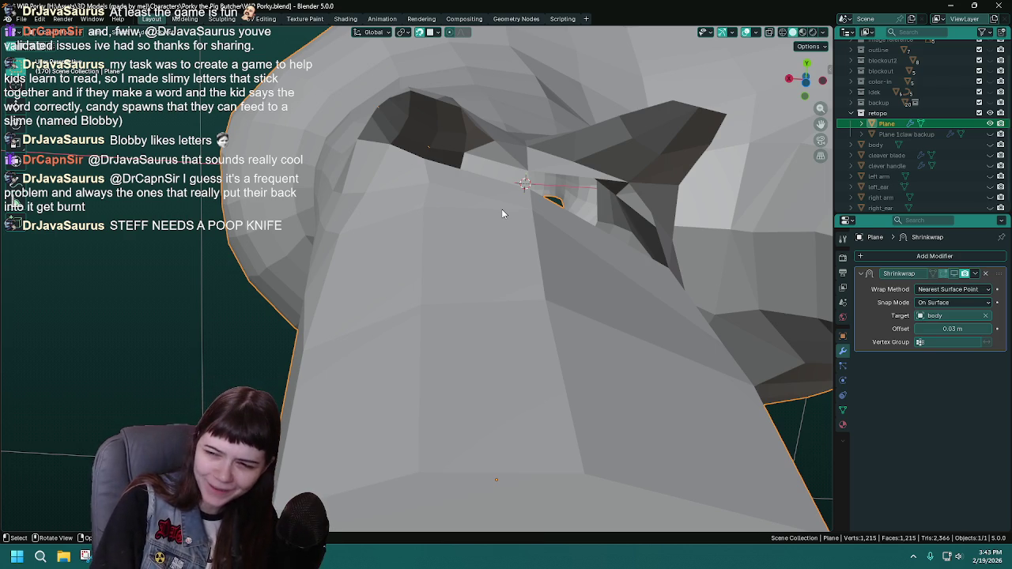
Save, re-enter Edit Mode with the sculpted body visible, and select a vertex near the jaw.
key("ctrl+s")
key("Tab")
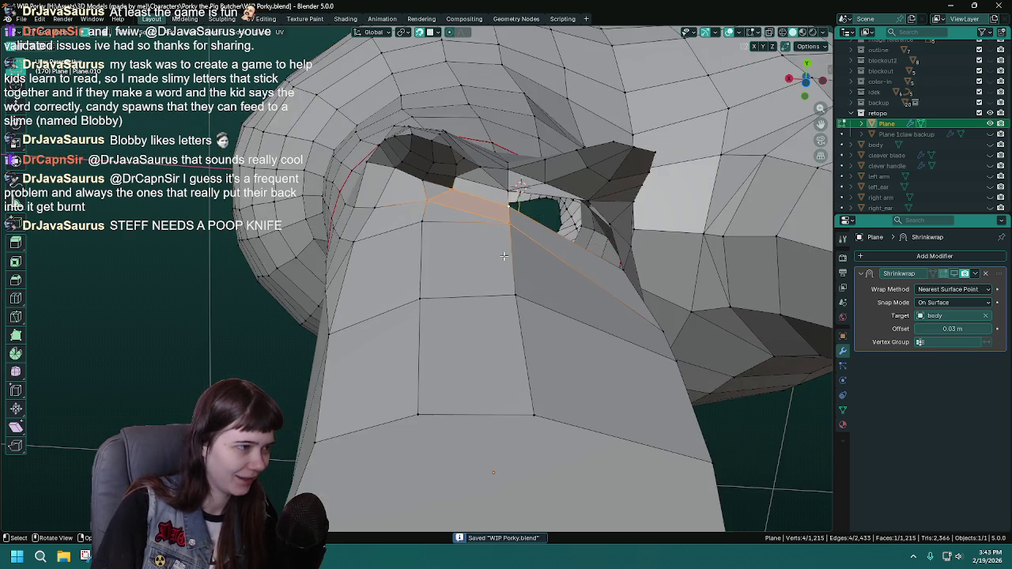
left_click(990, 144)
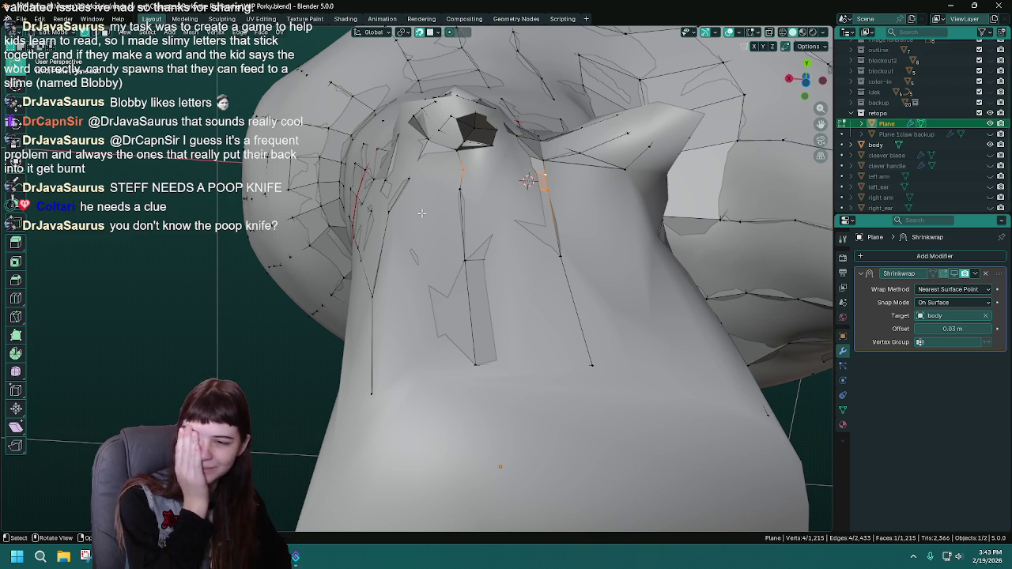
key("ctrl+s")
left_click(460, 174)
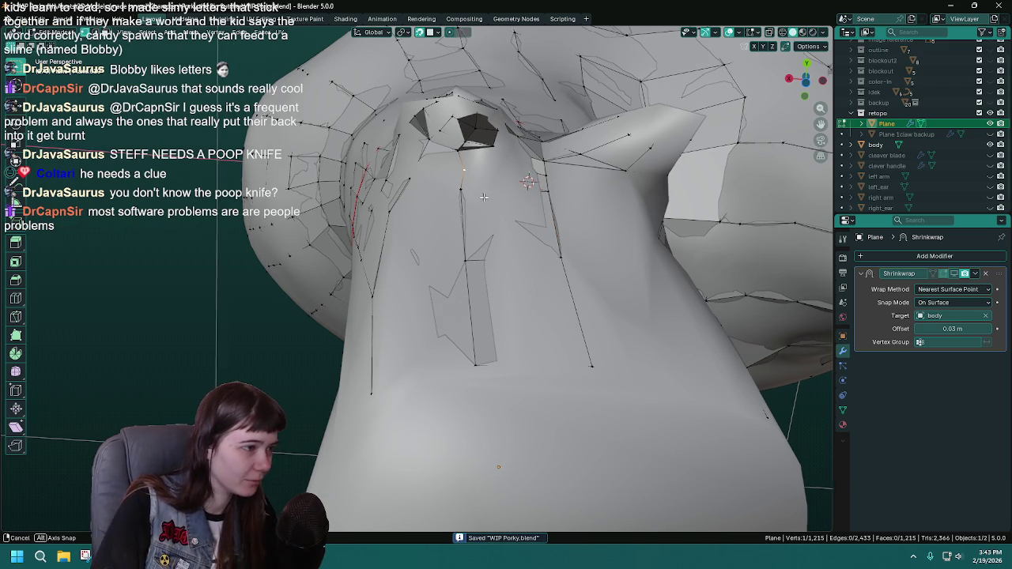
left_click_drag(460, 174, 485, 199)
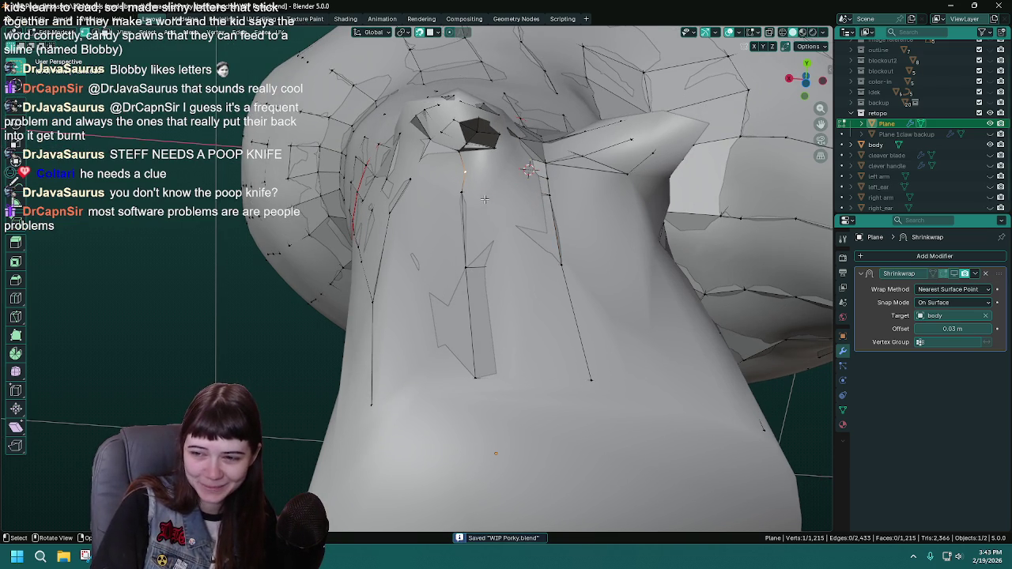
left_click_drag(485, 198, 469, 190)
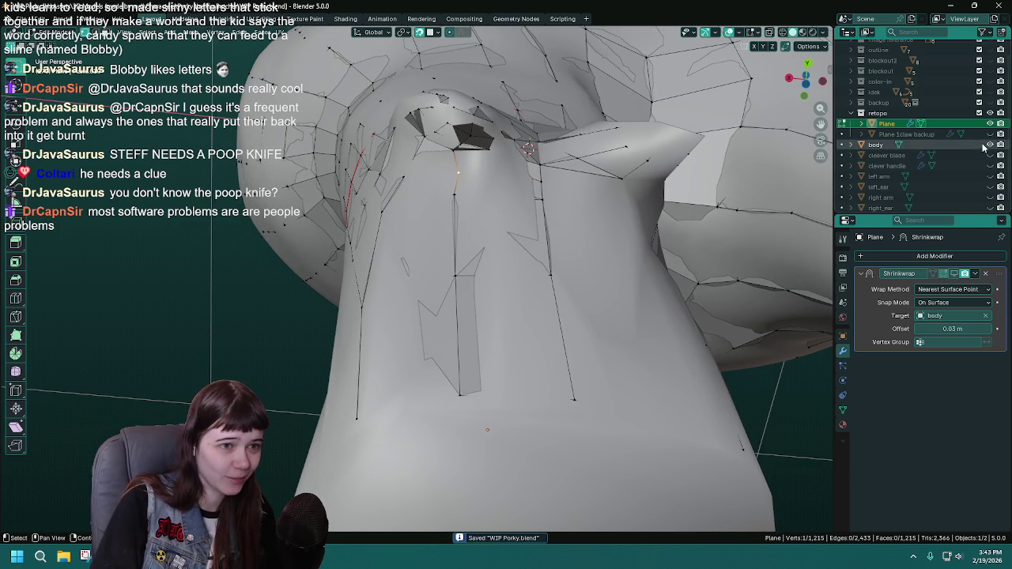
Select the top vertex of the triangle under the jaw and move it onto the body.
left_click(990, 145)
left_click_drag(506, 229, 488, 192)
left_click(483, 214)
left_click(497, 188)
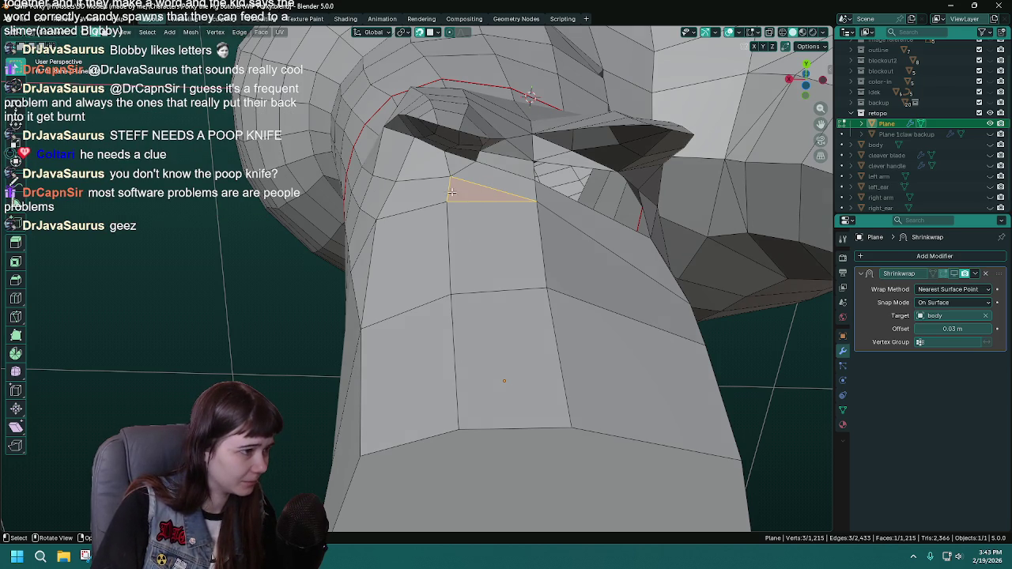
key("1")
left_click(449, 181)
left_click_drag(449, 180, 481, 203)
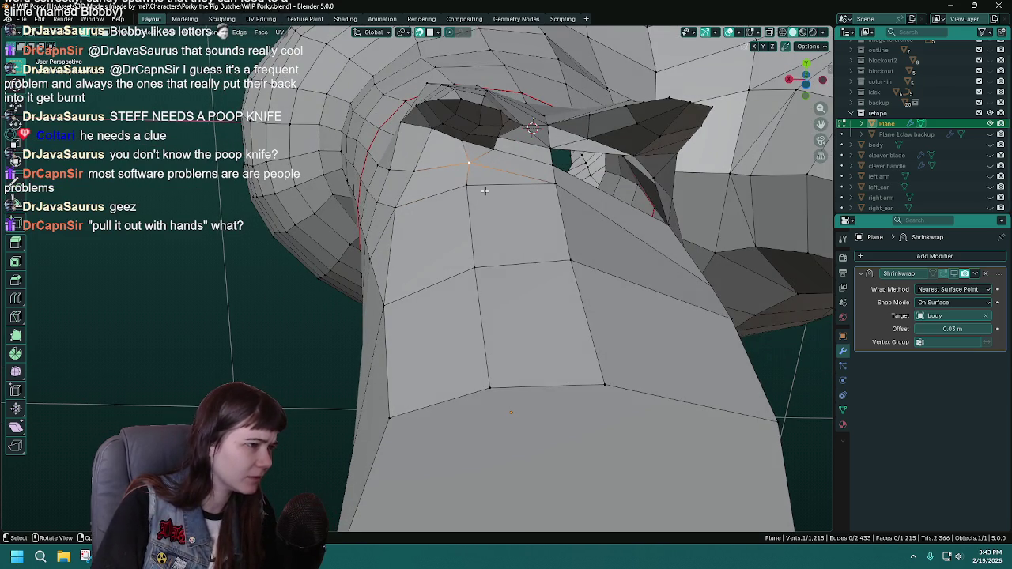
left_click(990, 144)
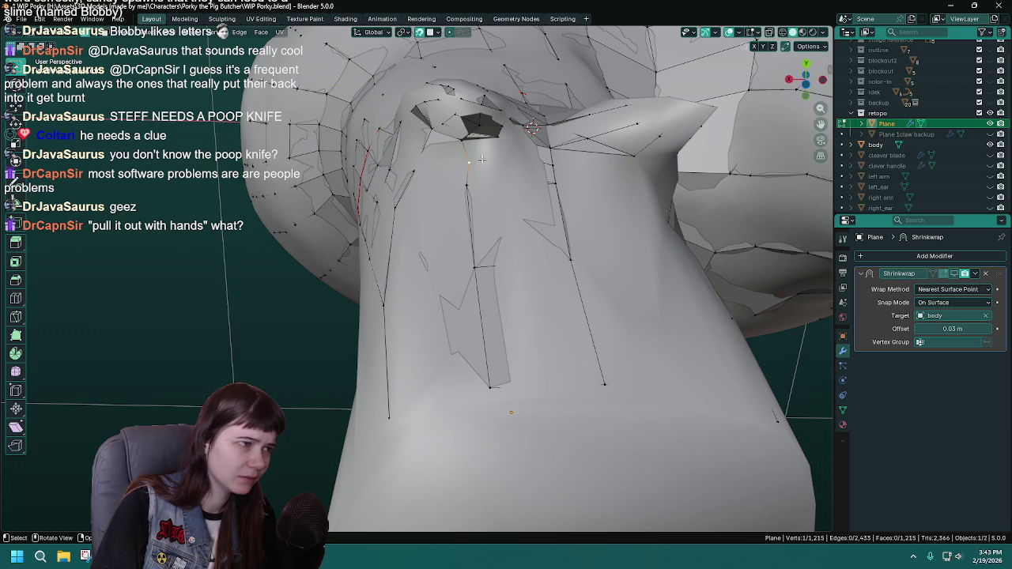
key("g")
left_click(467, 187)
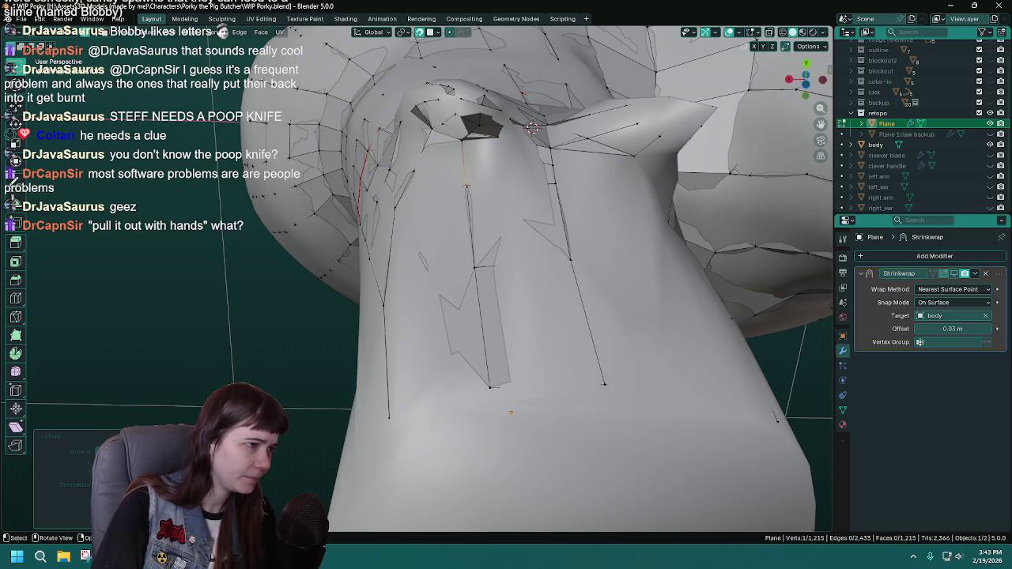
Adjust further neck-front vertices so they sit on the sculpted surface.
key("g")
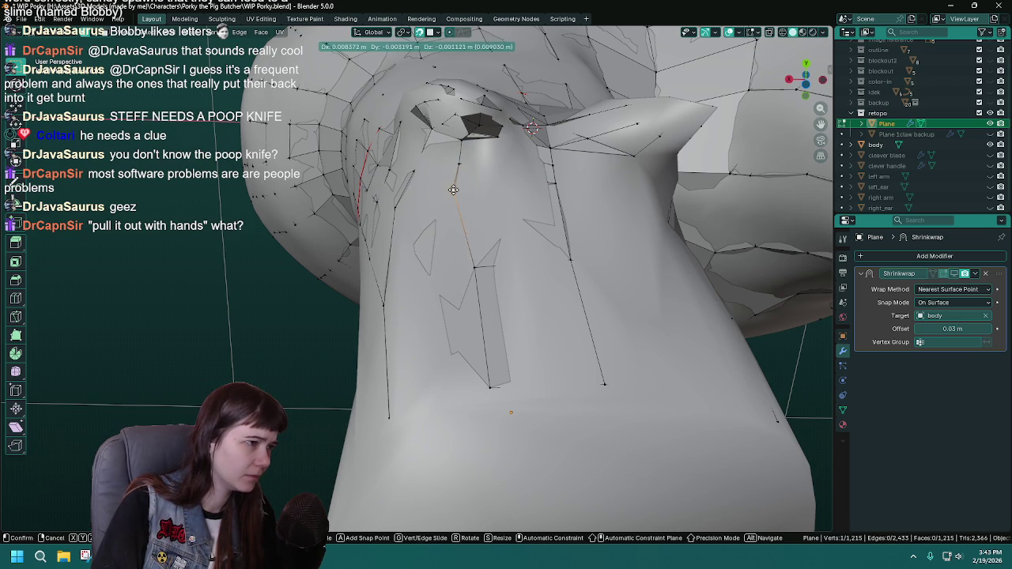
left_click(454, 190)
left_click_drag(480, 279, 464, 315)
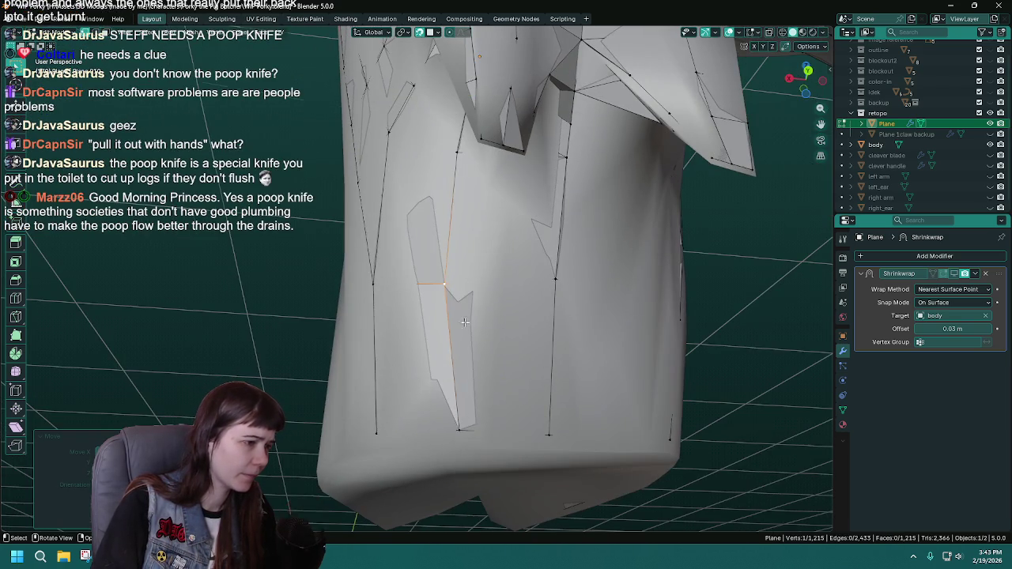
key("g")
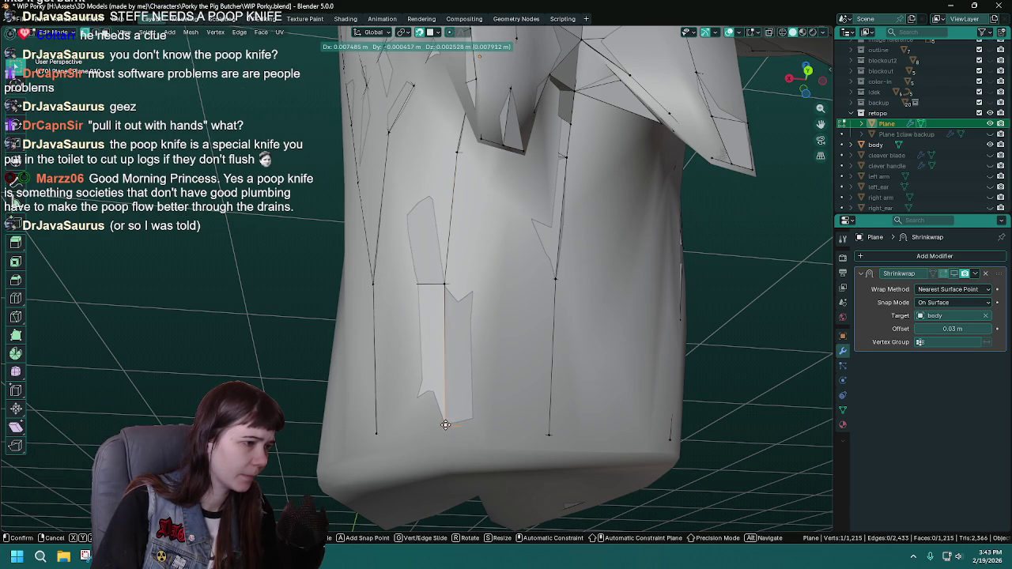
left_click(448, 426)
left_click_drag(491, 380, 475, 179)
Delete the selected stray edge where the neck meets the head.
key("x")
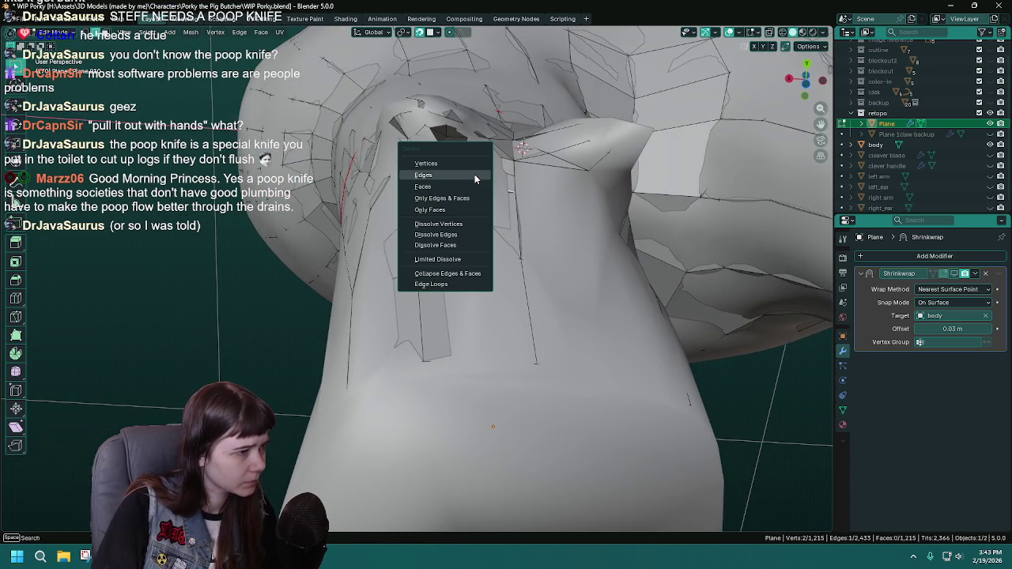
key("Escape")
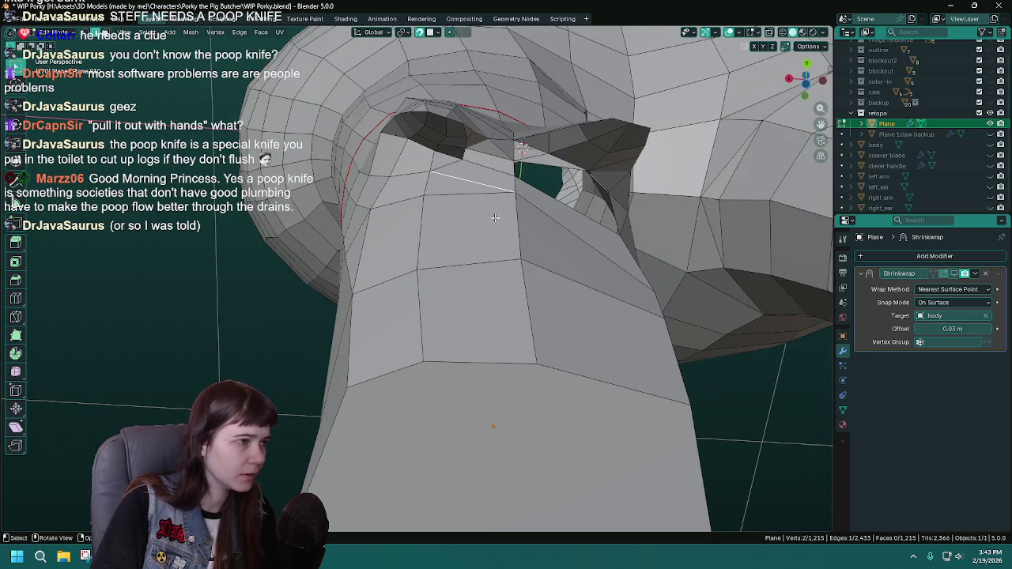
key("Escape")
left_click_drag(475, 197, 445, 164)
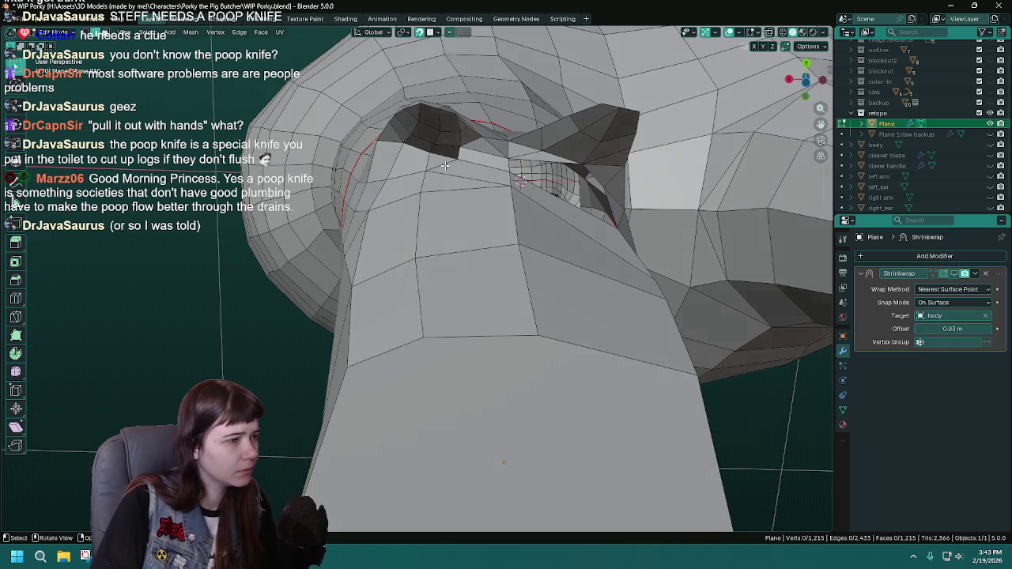
key("x")
left_click(439, 167)
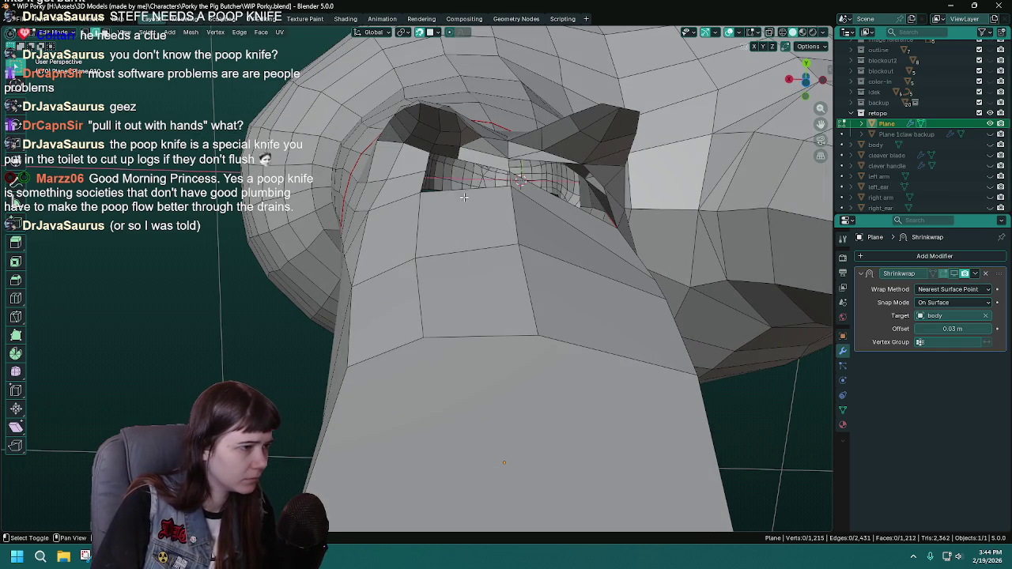
Delete another edge with its face to widen the hole, then inspect it with the body shown.
key("x")
key("e")
left_click_drag(496, 269, 522, 281)
left_click_drag(472, 184, 468, 202)
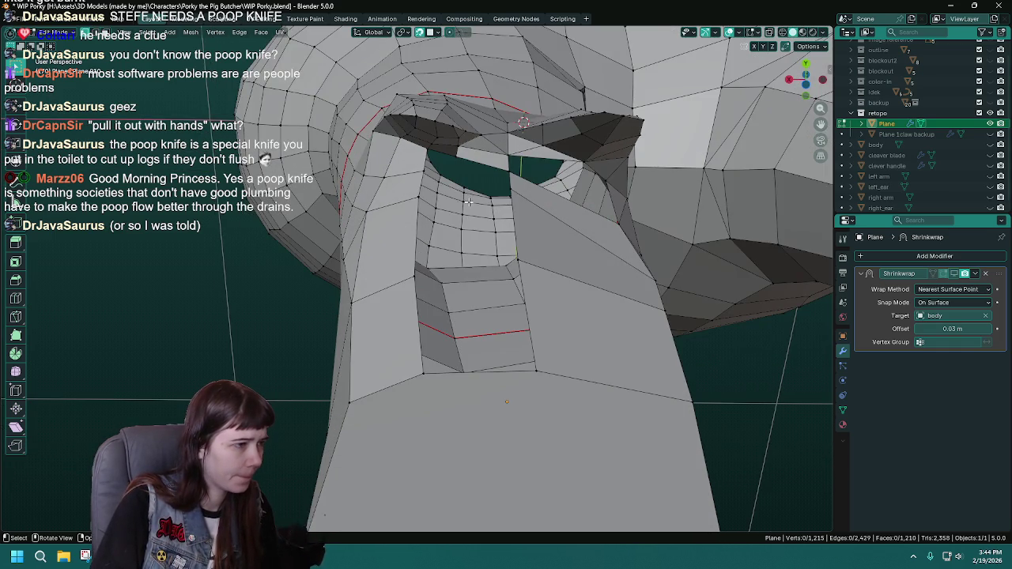
left_click_drag(526, 219, 420, 189)
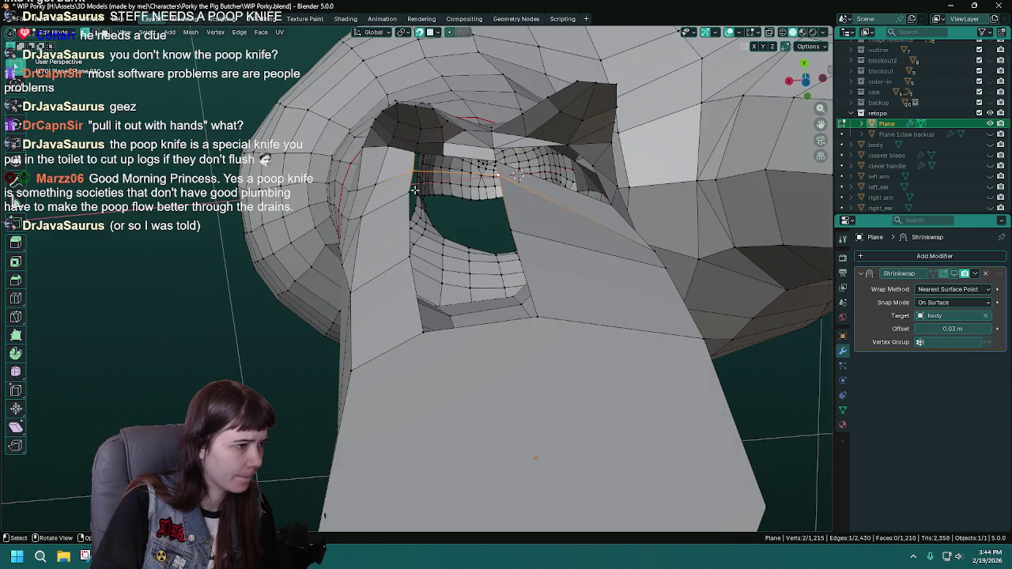
left_click_drag(522, 226, 596, 337)
left_click_drag(527, 225, 455, 182)
left_click(990, 145)
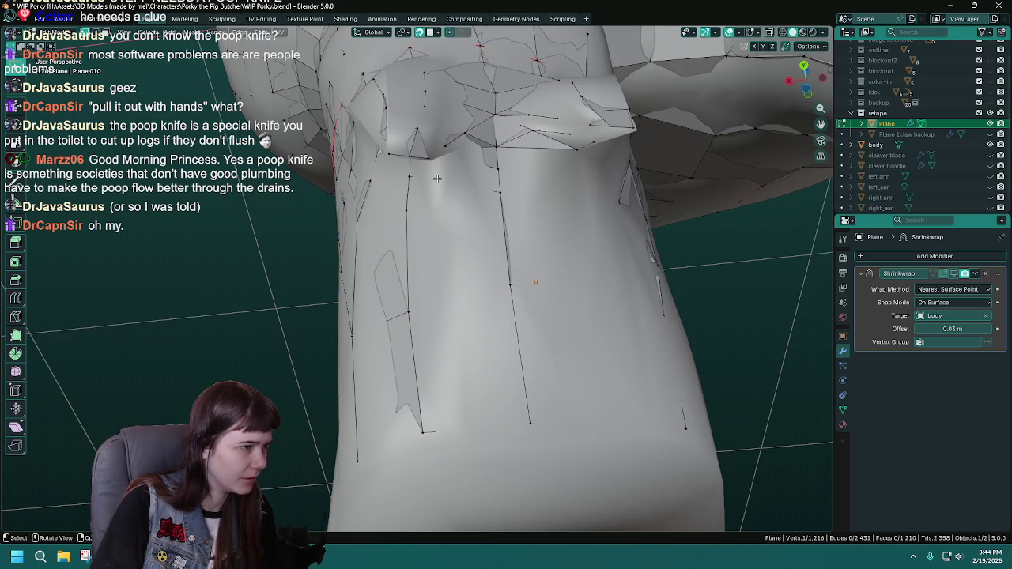
Move two vertices around the hole onto the sculpted body and save.
key("g")
left_click(441, 179)
left_click_drag(441, 179, 451, 156)
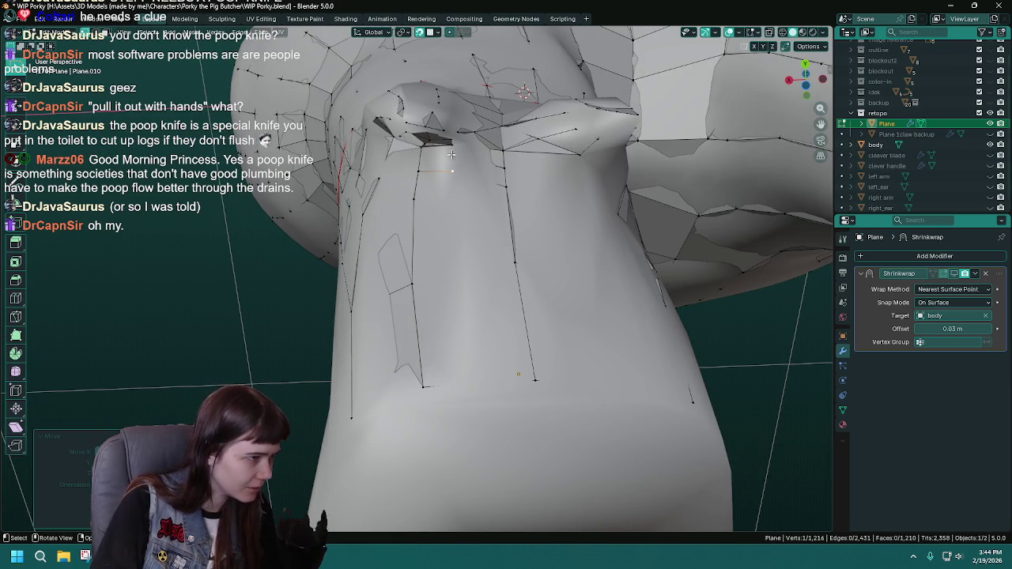
left_click_drag(546, 294, 444, 184)
key("ctrl+s")
key("g")
left_click(424, 174)
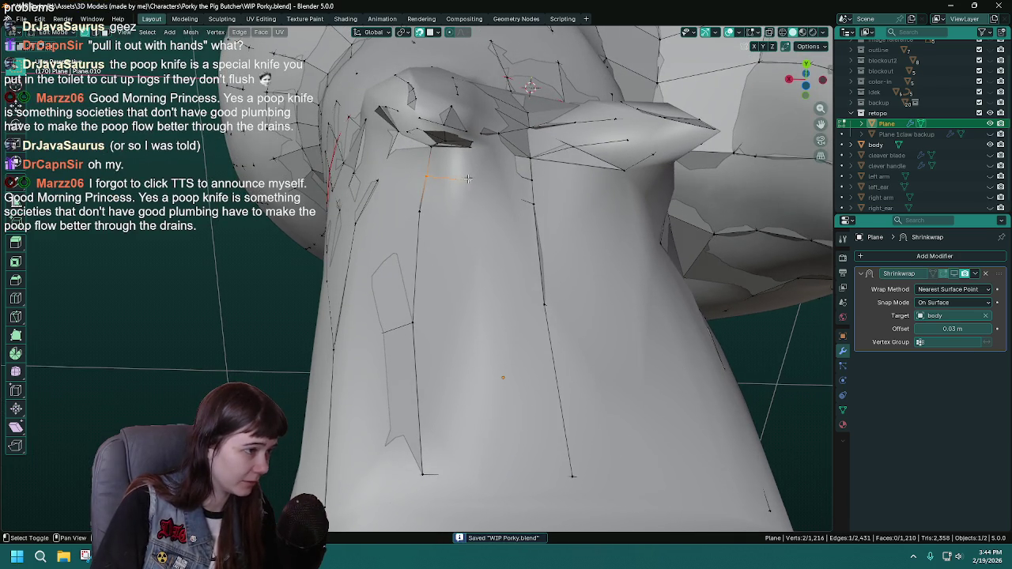
Fill the neck hole with a new quad face from its four corners.
left_click_drag(468, 180, 489, 167)
left_click_drag(482, 150, 437, 216)
left_click(488, 153)
key("f")
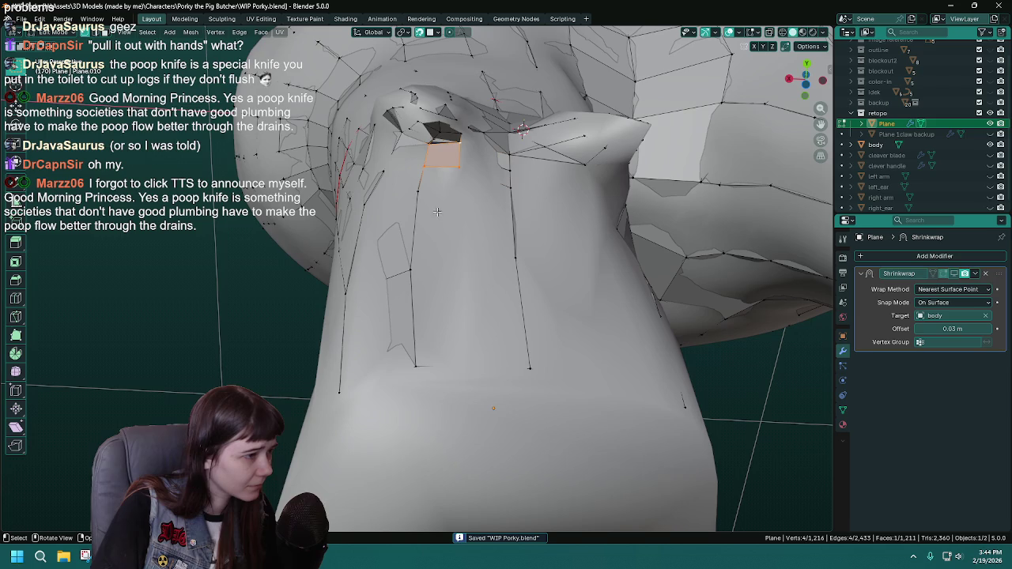
left_click(457, 167)
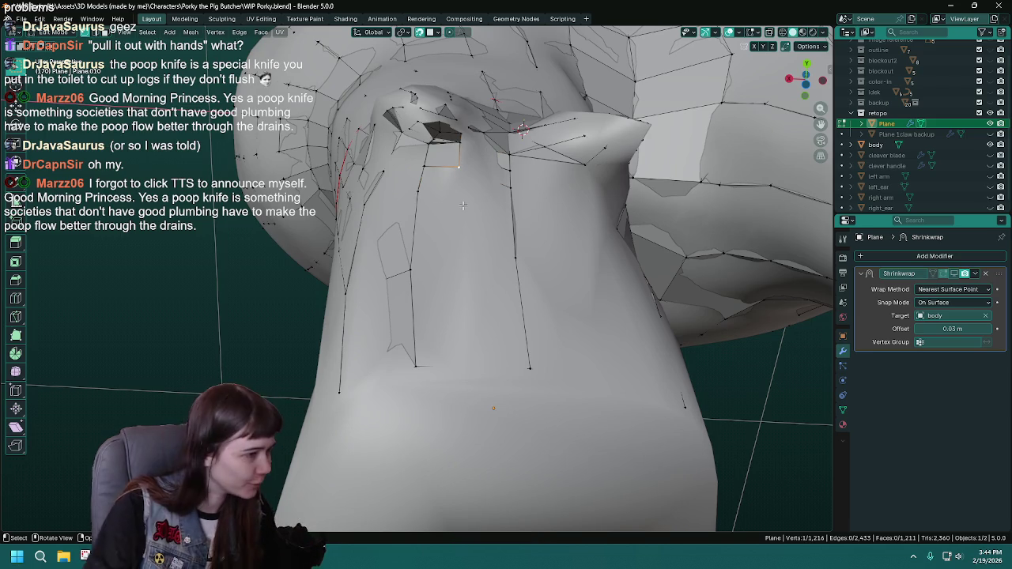
Hide the sculpted body to inspect the new quad, then save.
left_click(990, 144)
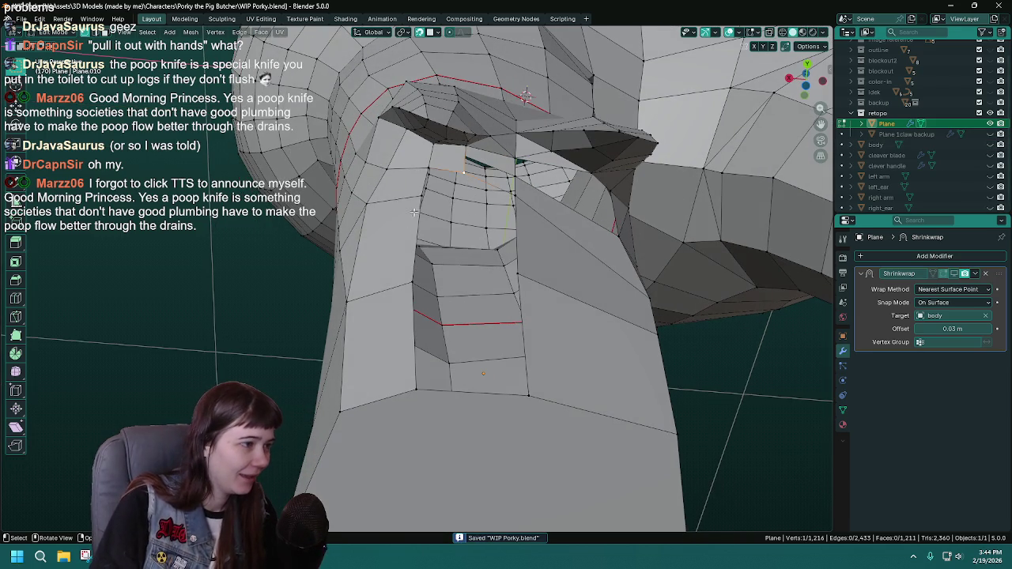
left_click_drag(495, 215, 473, 206)
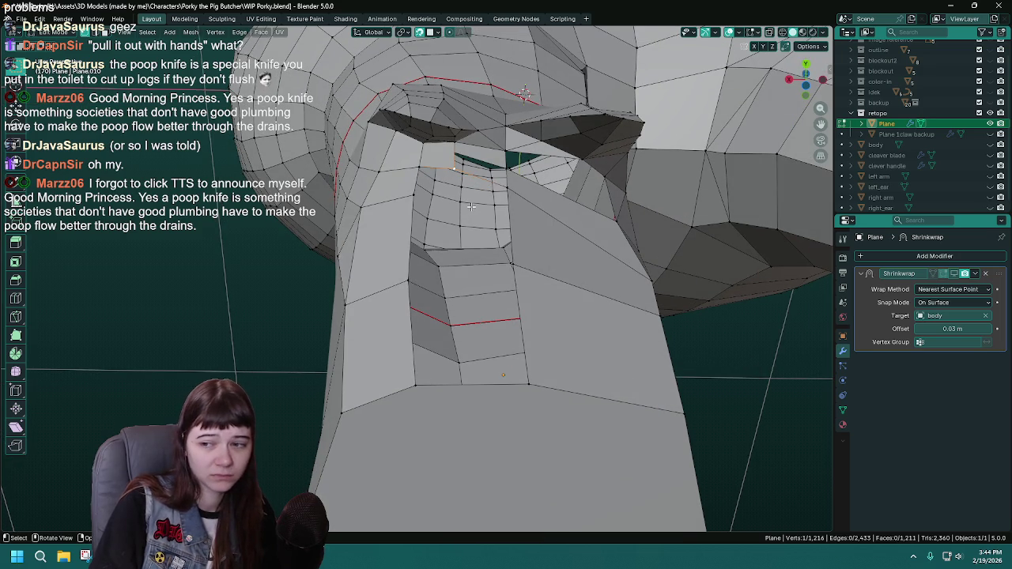
left_click_drag(470, 207, 396, 199)
left_click_drag(549, 248, 384, 299)
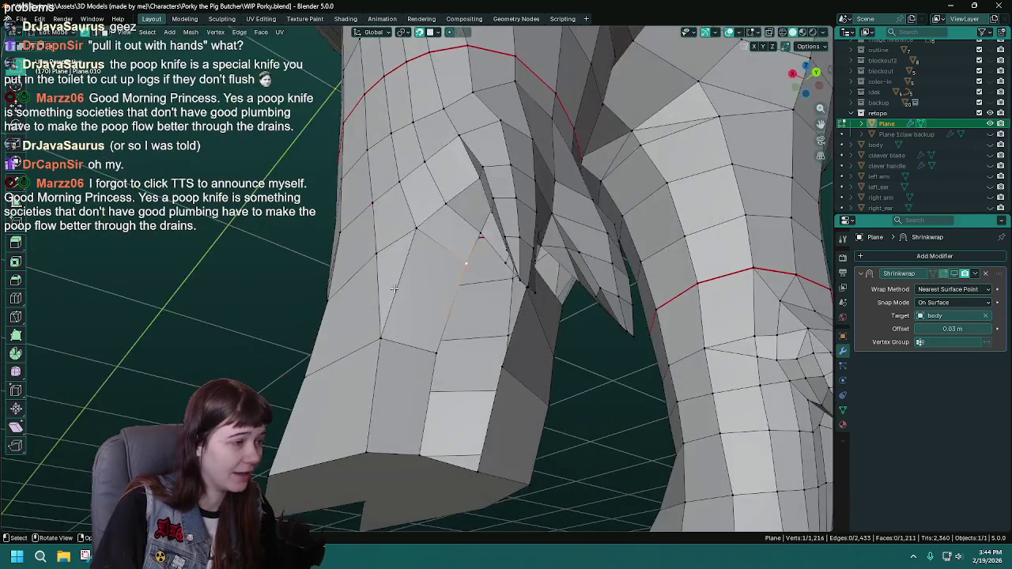
left_click_drag(421, 232, 490, 237)
key("ctrl+s")
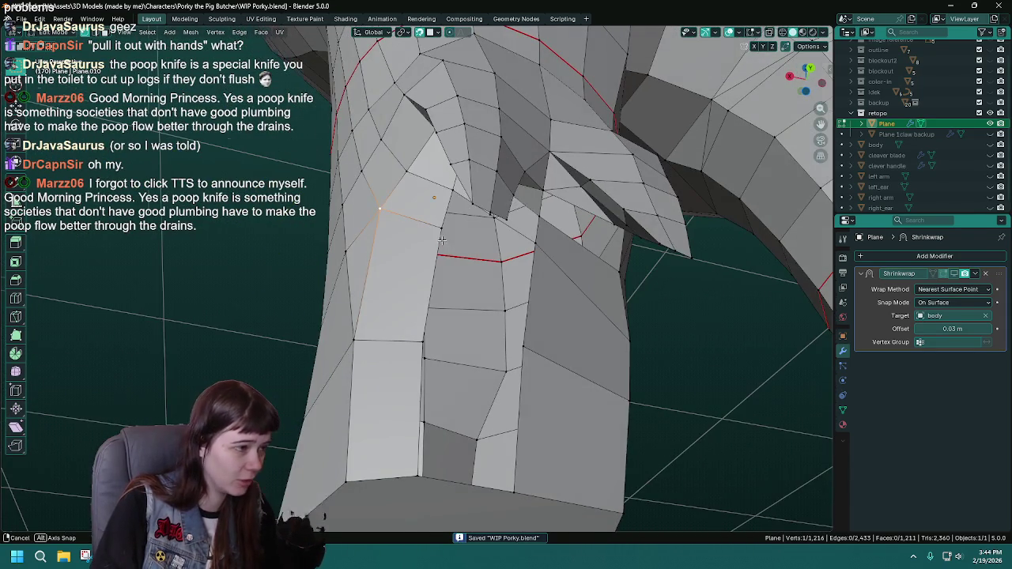
Pull the quad's corner vertex below the jaw onto the sculpted body.
left_click(996, 147)
left_click_drag(412, 210, 439, 202)
key("ctrl+s")
key("g")
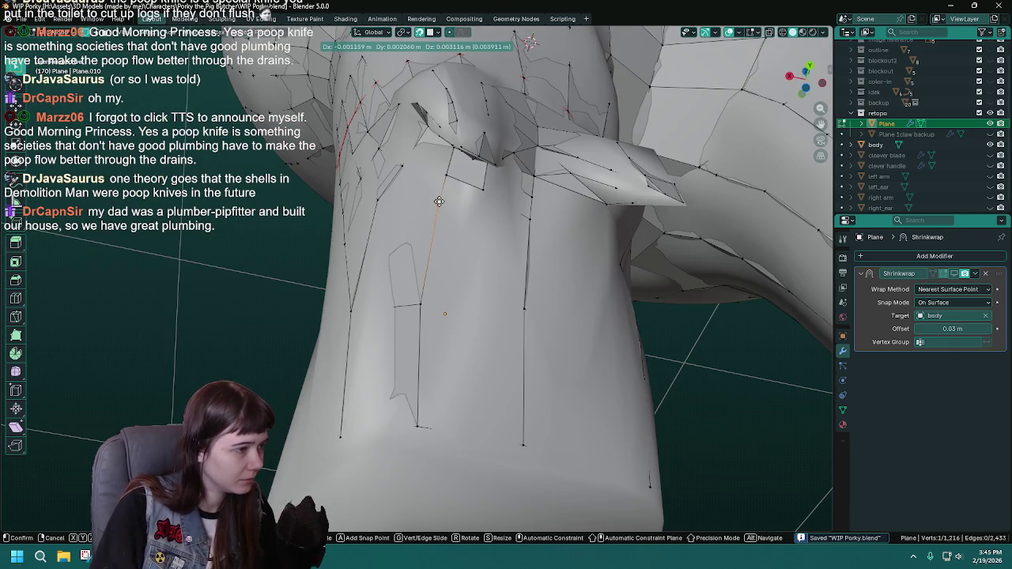
left_click(438, 201)
left_click(991, 145)
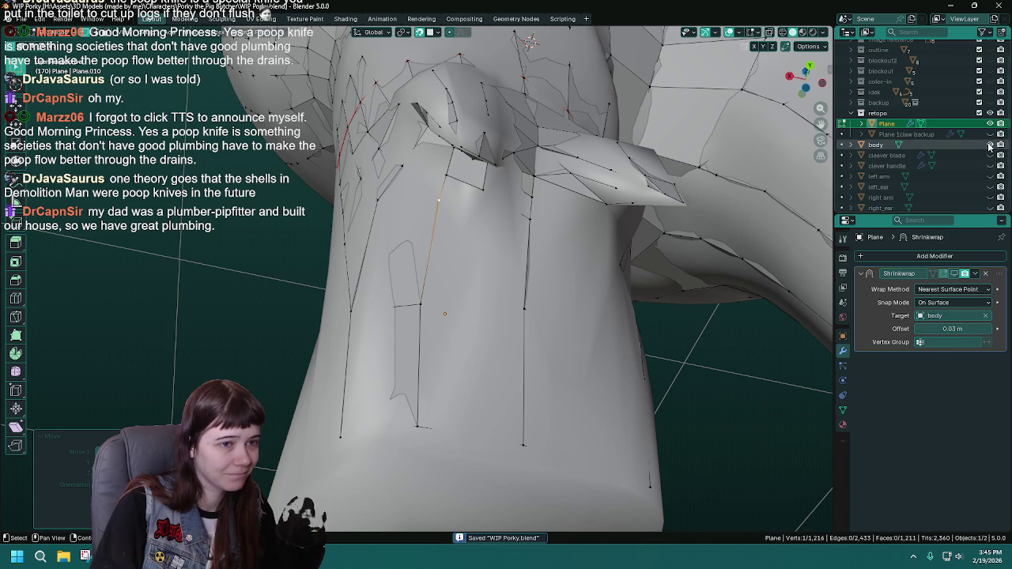
left_click_drag(515, 246, 418, 396)
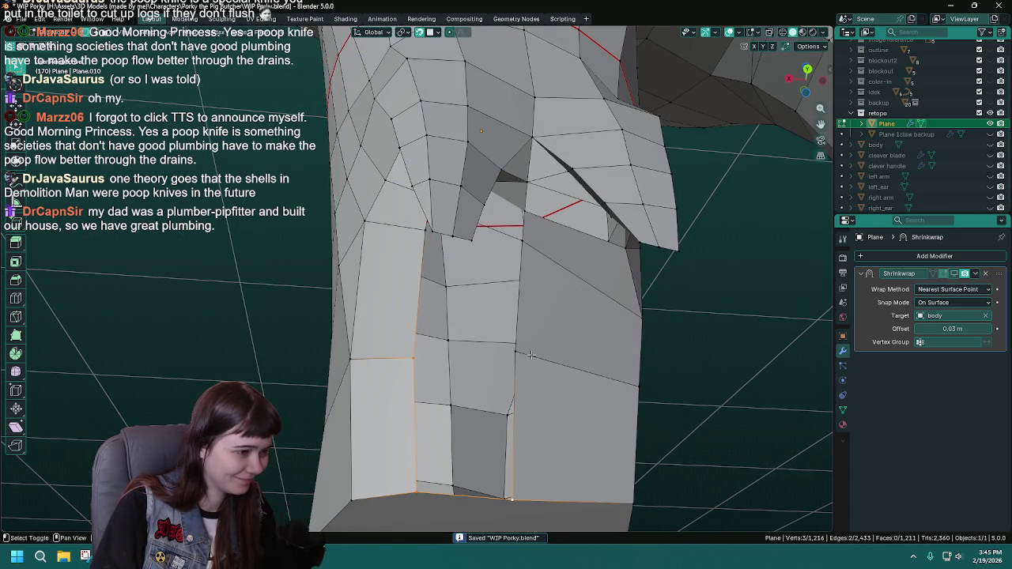
Insert a centred vertical edge loop through the lower torso faces.
key("ctrl+r")
left_click(474, 371)
right_click(488, 382)
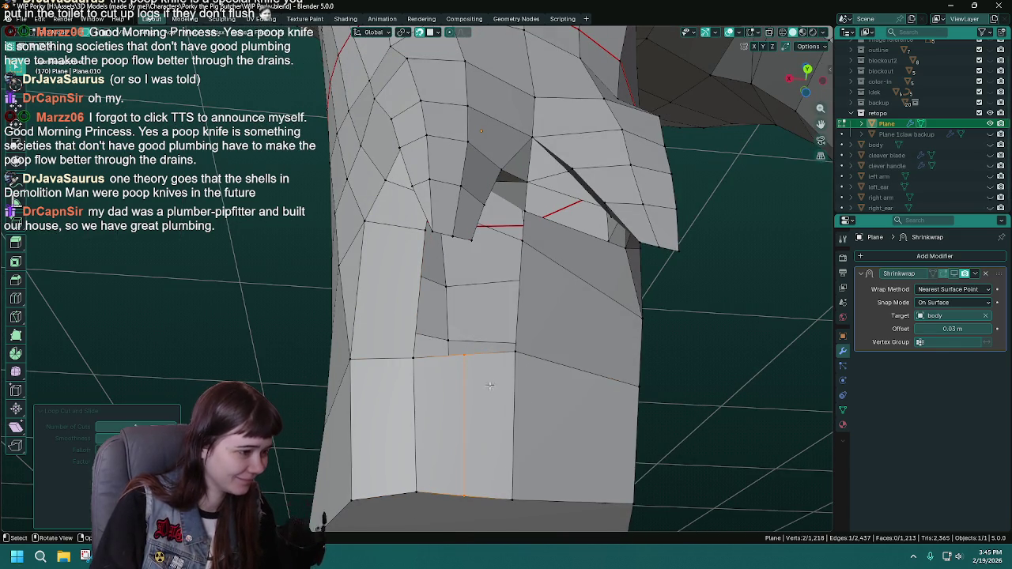
Nudge one vertex of the new loop onto the sculpted surface and save.
left_click(484, 369)
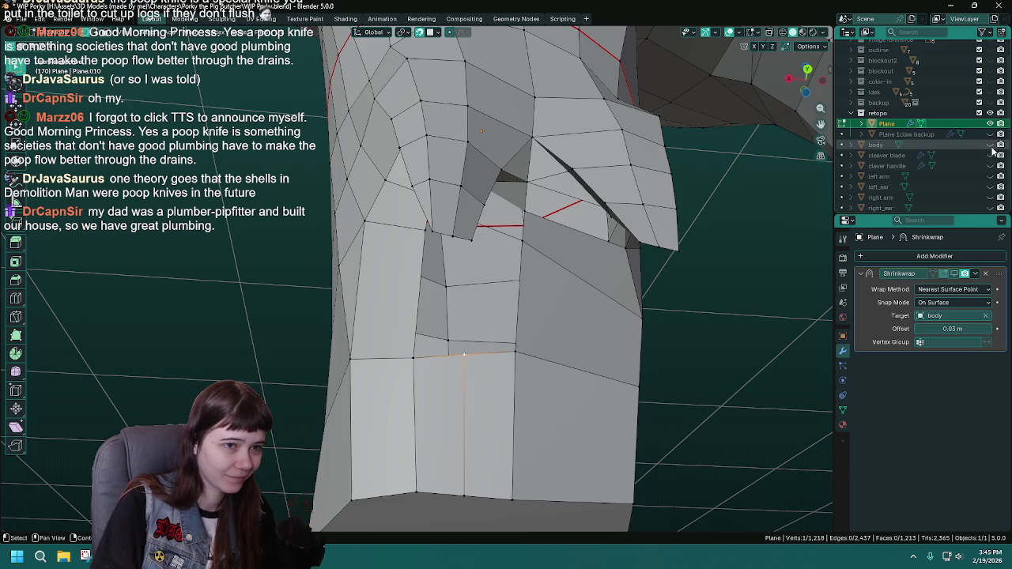
left_click(991, 144)
left_click_drag(465, 355, 447, 295)
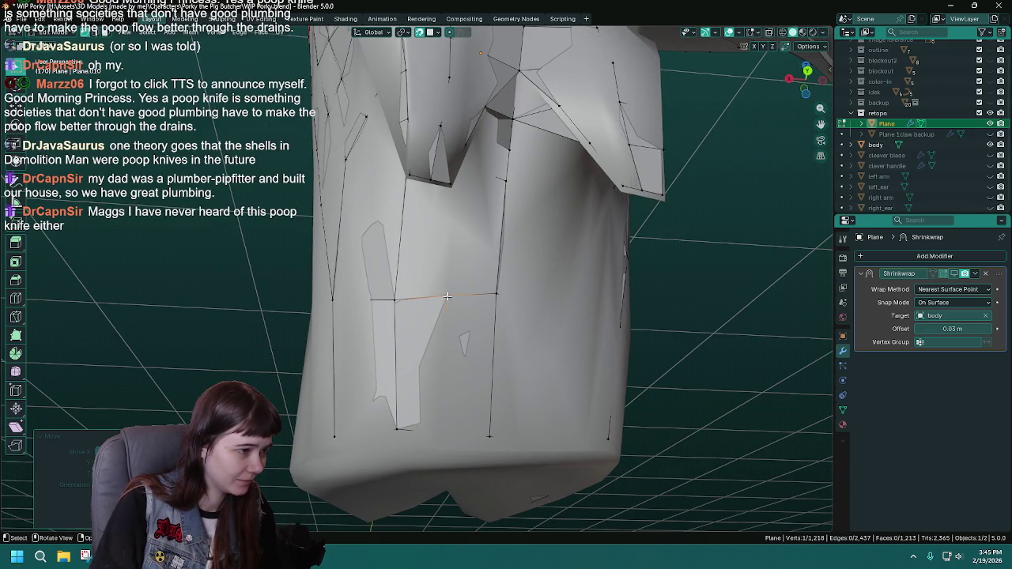
left_click(990, 145)
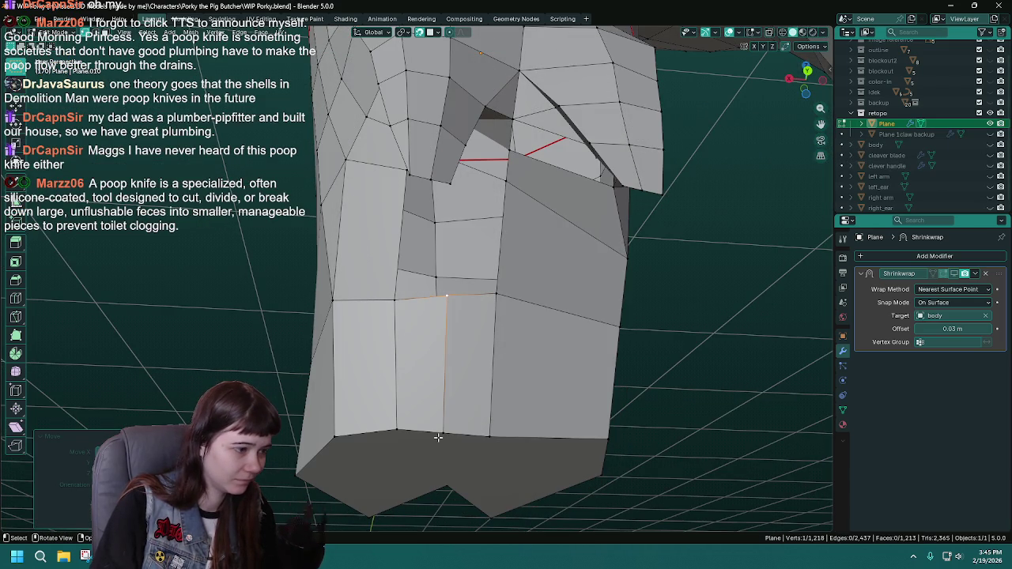
left_click(991, 145)
key("g")
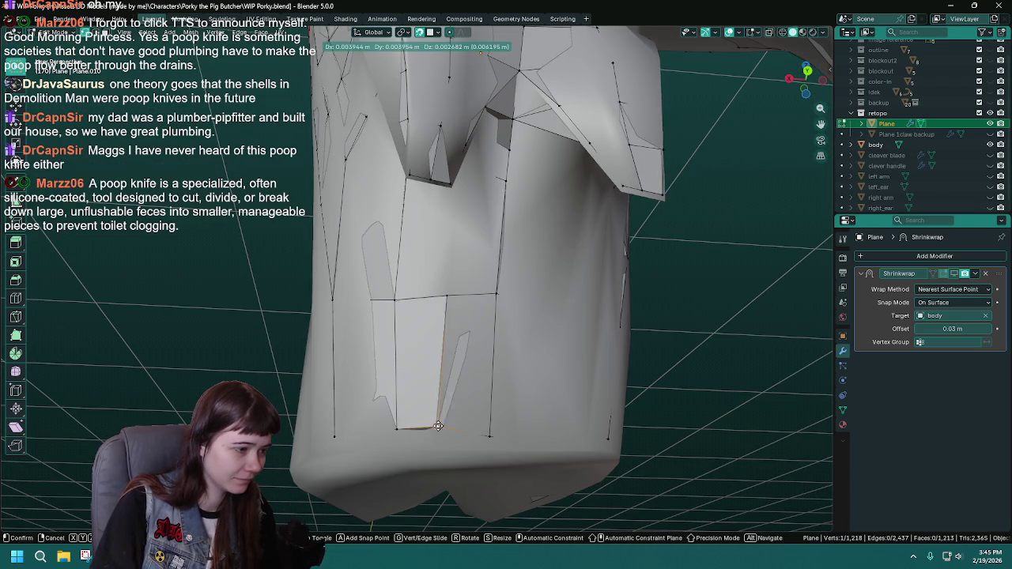
left_click(445, 427)
key("ctrl+s")
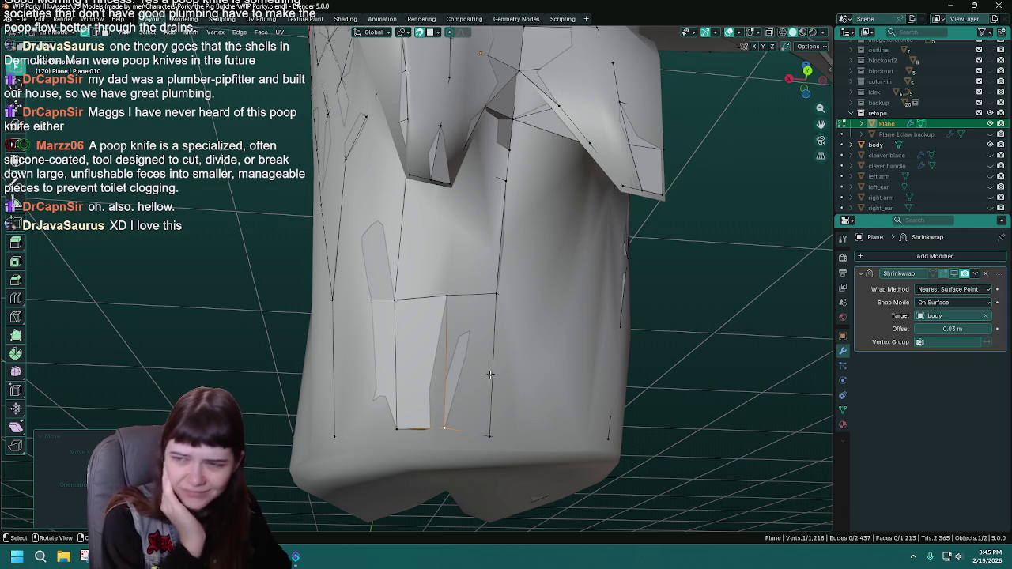
Save, hide the sculpted body in the outliner, and save WIP Porky.blend again.
left_click_drag(490, 374, 482, 296)
key("ctrl+s")
left_click_drag(490, 239, 412, 231)
left_click(990, 146)
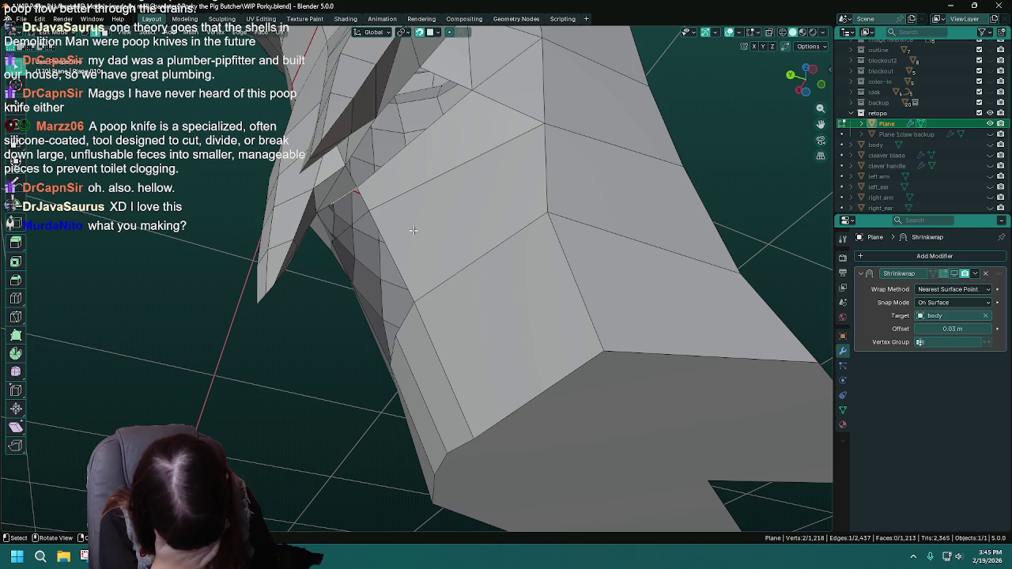
key("ctrl+s")
left_click_drag(413, 230, 349, 264)
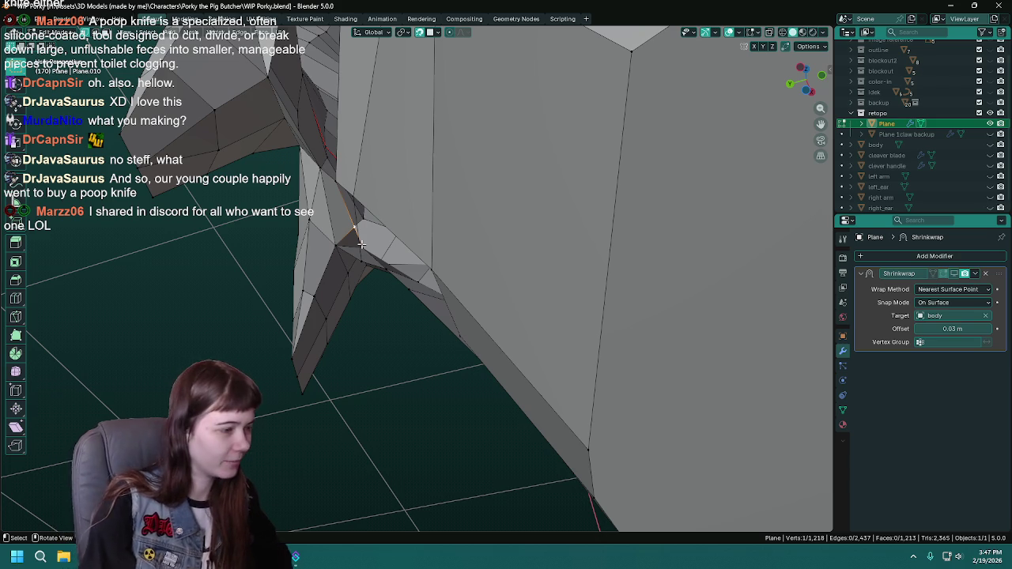
Save, try dissolving a head vertex from the leg underside view, then undo it.
key("ctrl+s")
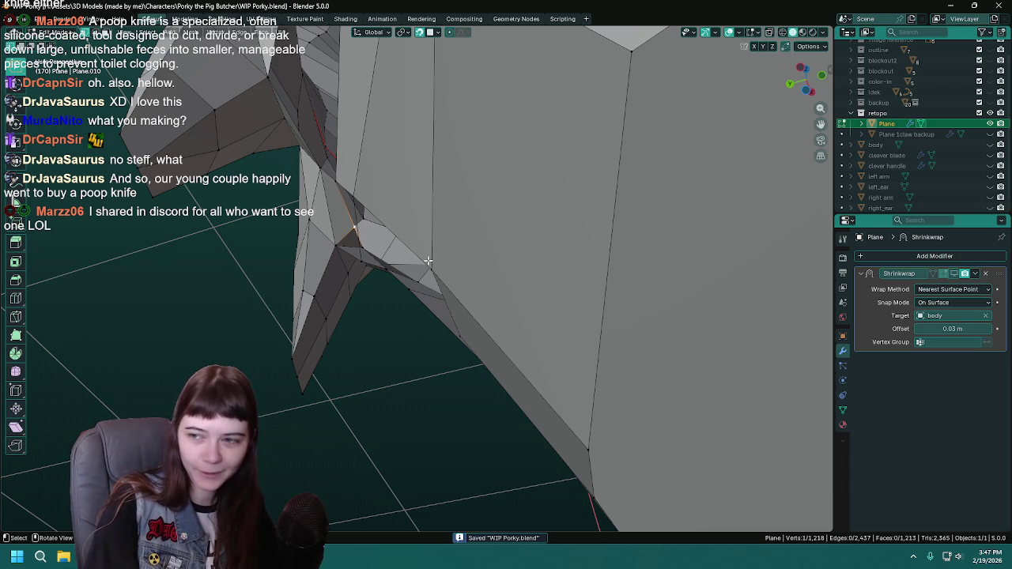
scroll("down", 3)
left_click_drag(480, 302, 449, 303)
scroll("up", 3)
scroll("up", 3)
right_click(389, 308)
left_click(386, 304)
key("ctrl+z")
Merge the two neighbouring head vertices At Center, leaving 1,217 vertices.
left_click(458, 271)
key("m")
key("Escape")
key("g")
key("x")
key("m")
left_click(411, 320)
key("ctrl+s")
key("ctrl+z")
key("m")
left_click(441, 239)
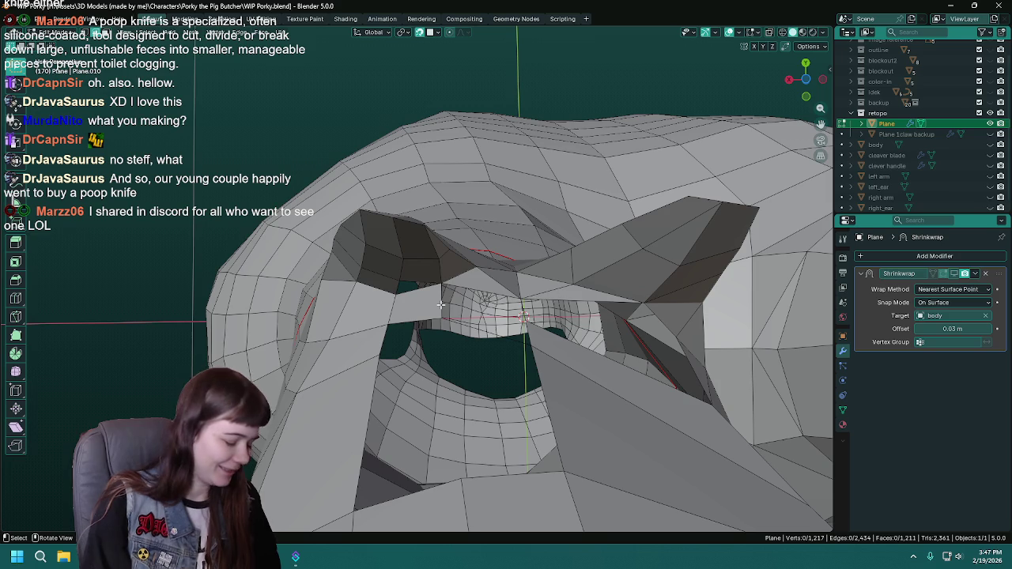
Delete the stray edge and its face beside the pig's eye, then save.
left_click_drag(440, 305, 474, 309)
key("x")
left_click(463, 355)
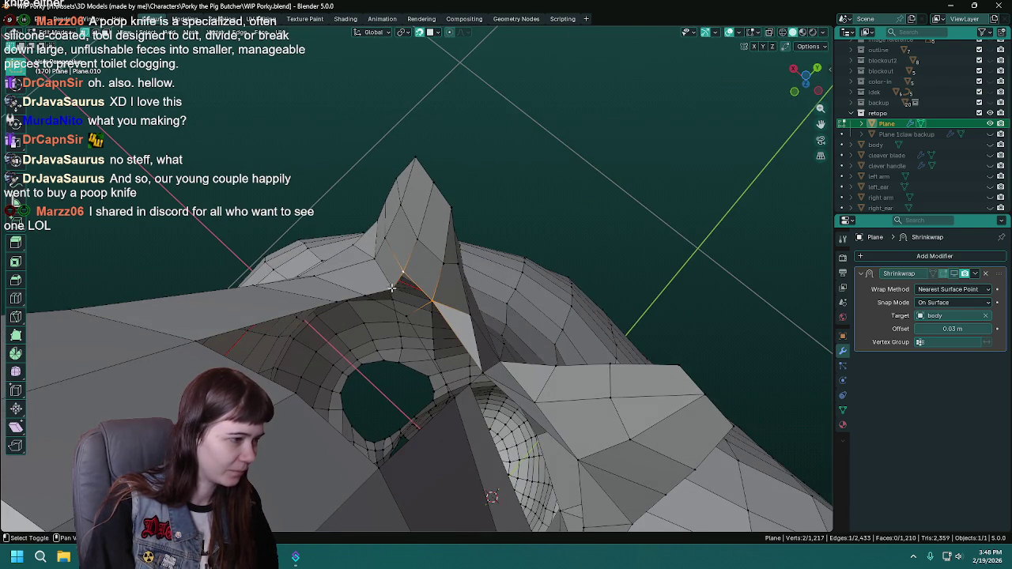
left_click_drag(460, 290, 400, 316)
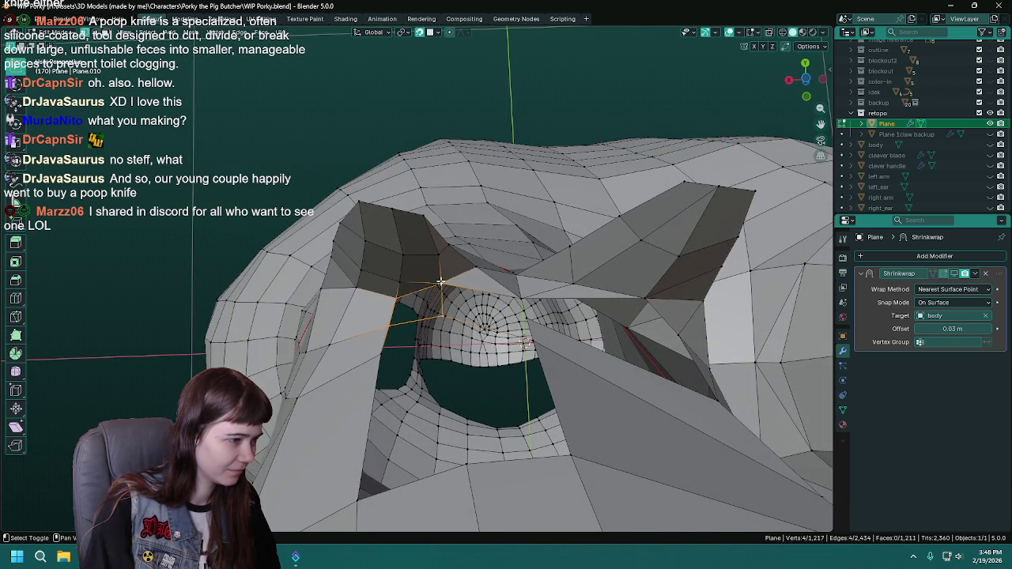
left_click_drag(459, 290, 386, 269)
key("ctrl+s")
Fill a face across three border vertices of the eye gap and save.
left_click(466, 283)
left_click(387, 269)
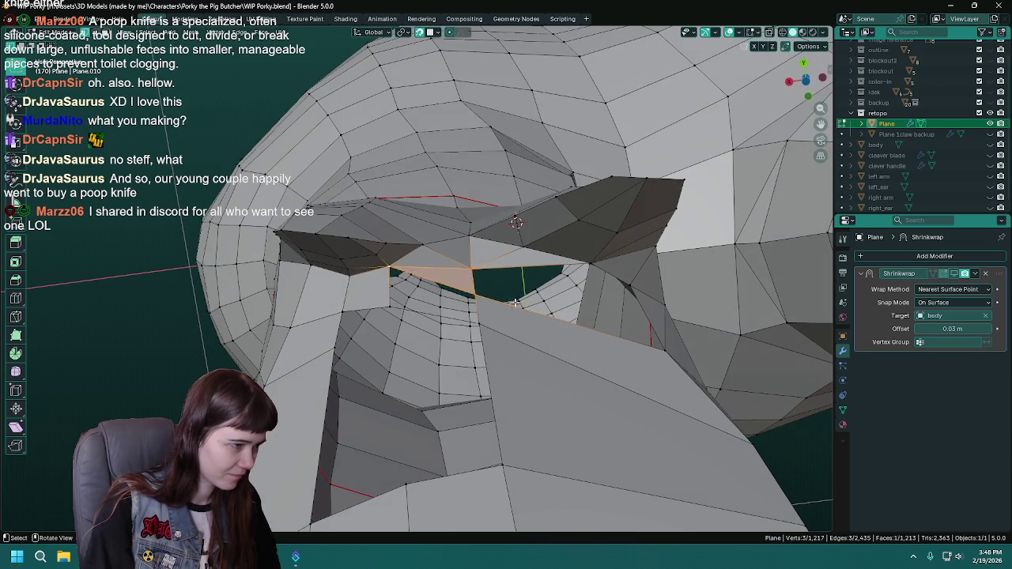
left_click_drag(518, 298, 476, 260)
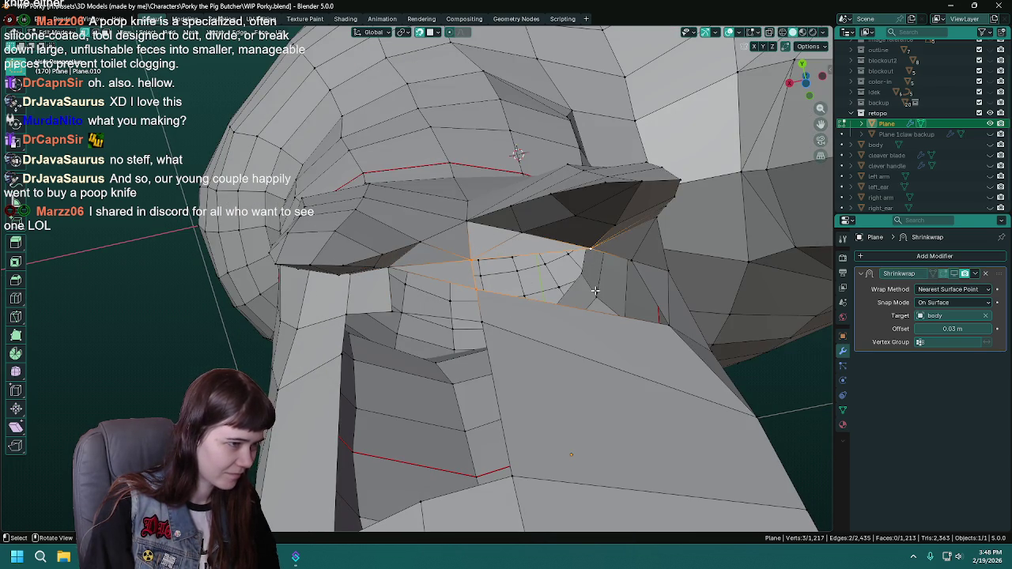
key("f")
left_click_drag(595, 275, 547, 314)
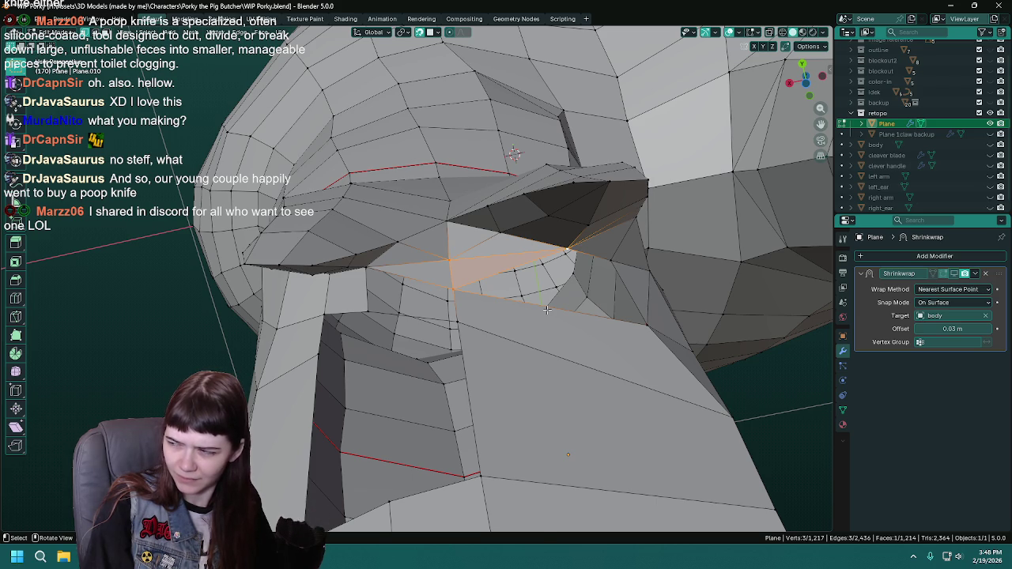
key("ctrl+s")
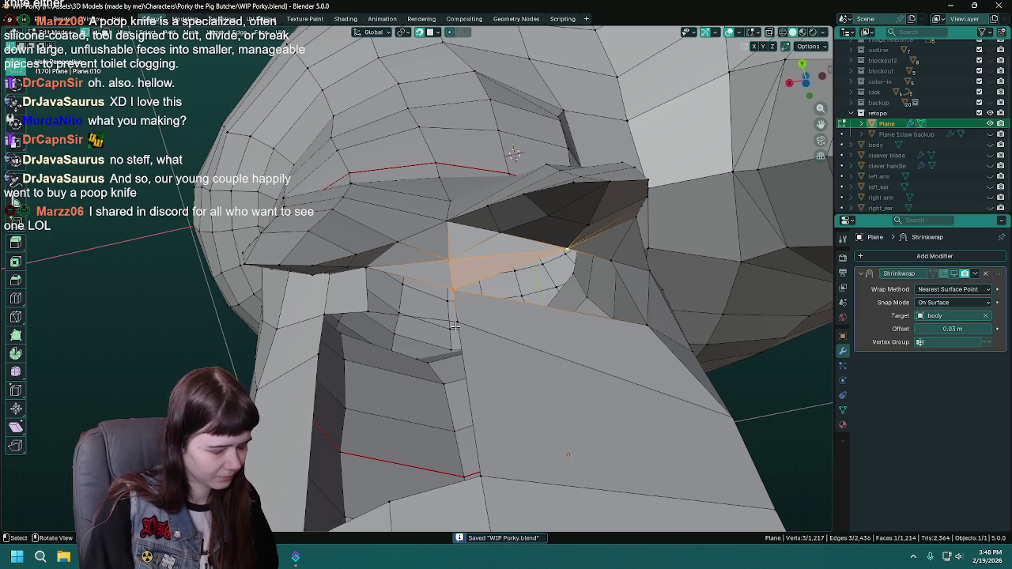
Fill the remaining hole beside the eye and display the body sculpt again.
left_click_drag(456, 326, 368, 308)
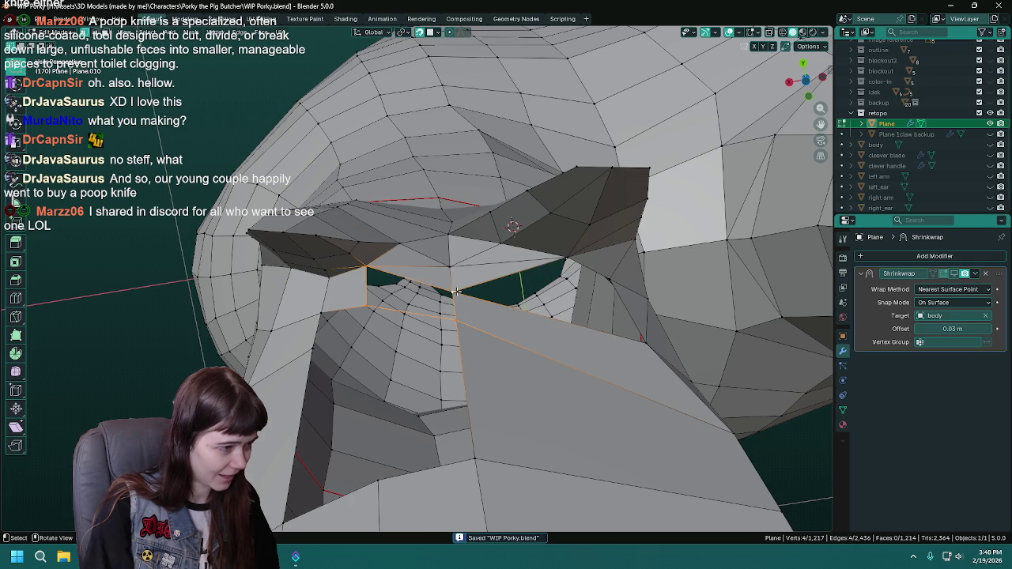
key("f")
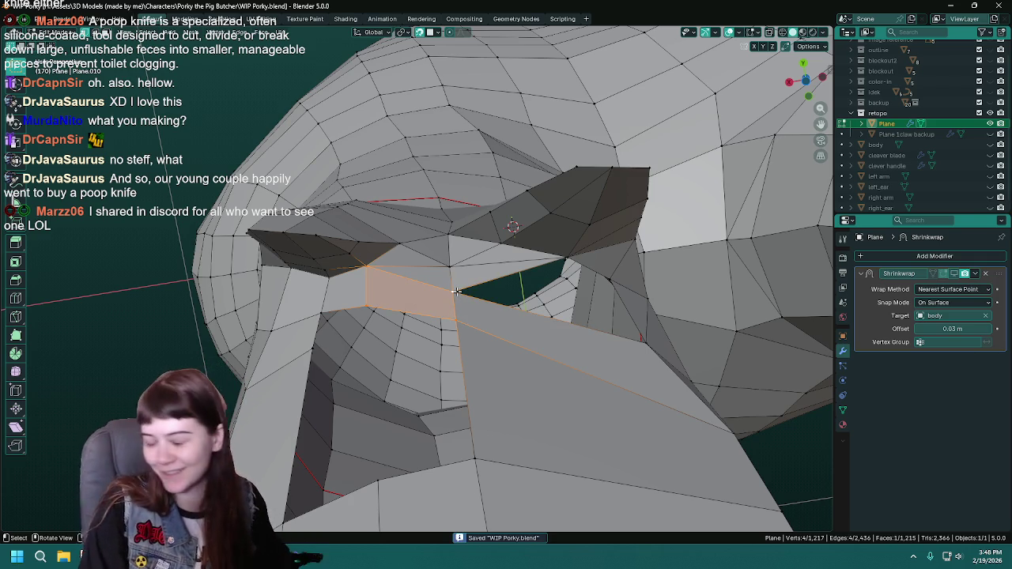
left_click_drag(416, 305, 420, 263)
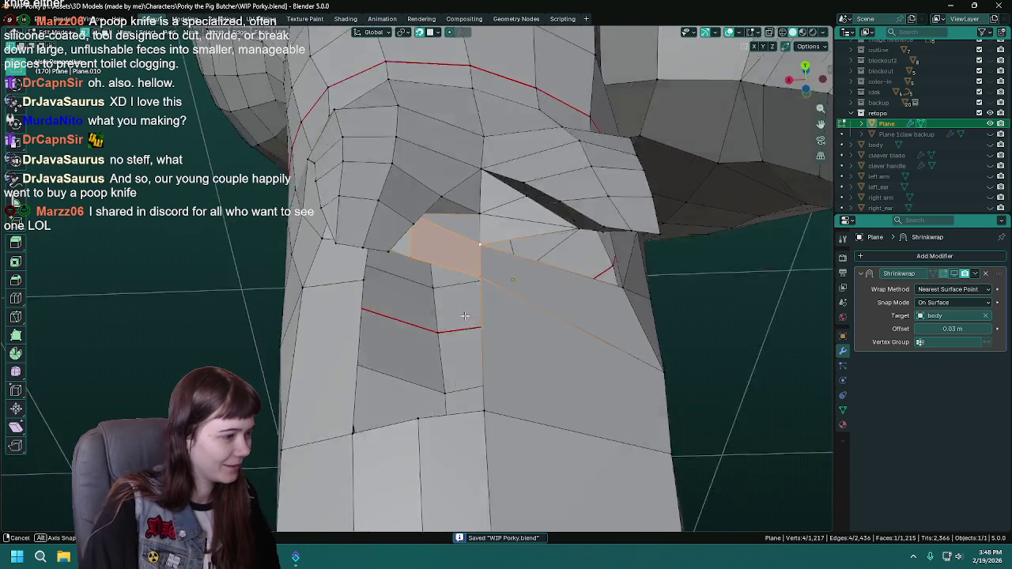
left_click(414, 253)
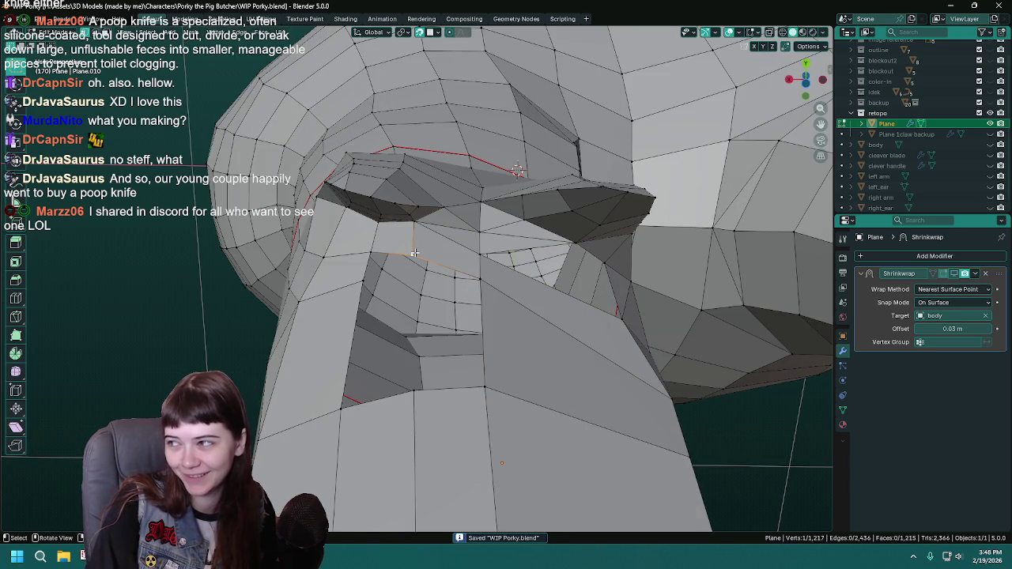
left_click_drag(415, 253, 487, 352)
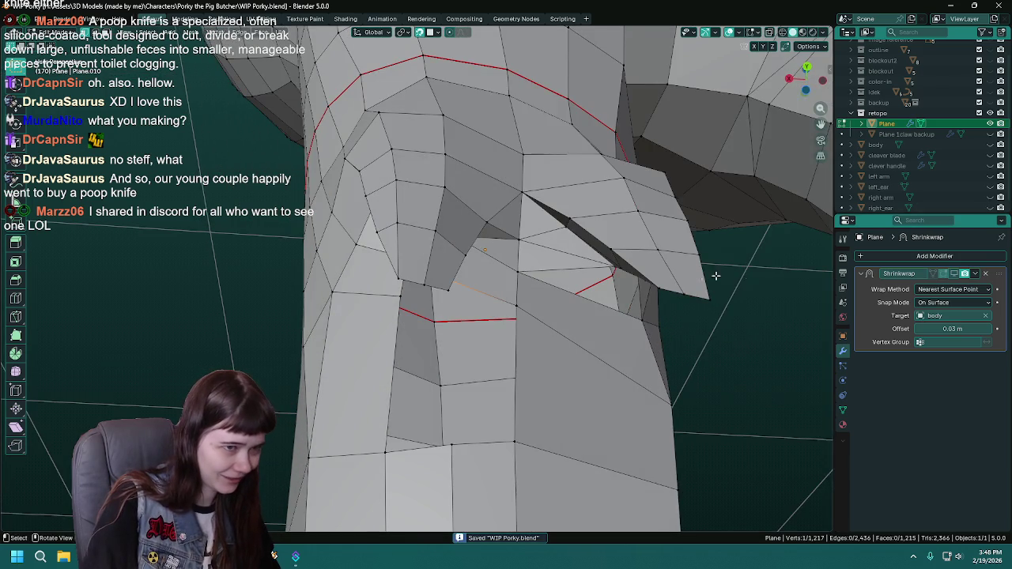
left_click_drag(745, 271, 346, 188)
left_click(1001, 145)
Extrude a vertex into the gap under the eye and hide the body sculpt.
left_click_drag(443, 285, 447, 277)
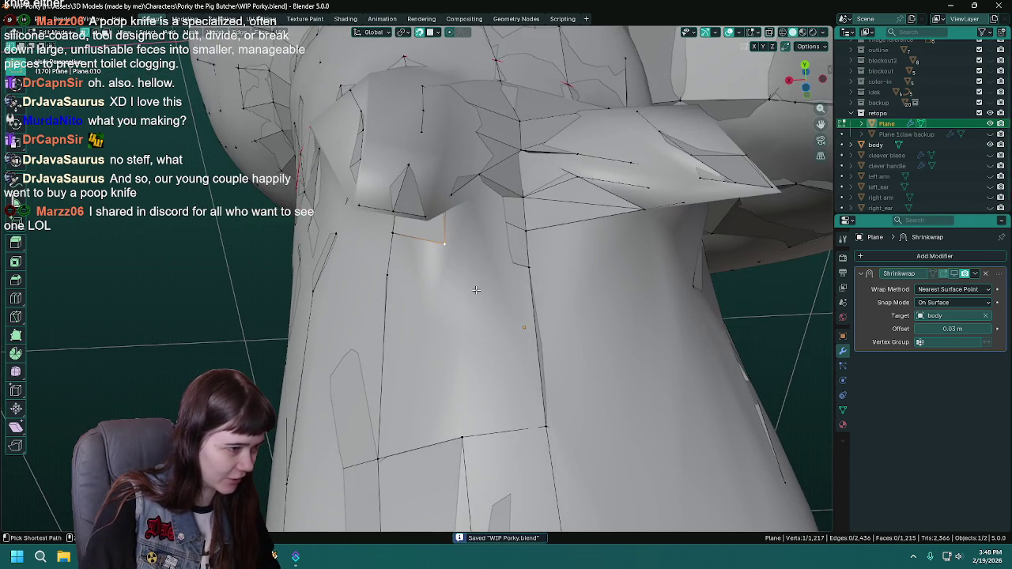
key("g")
left_click(446, 277)
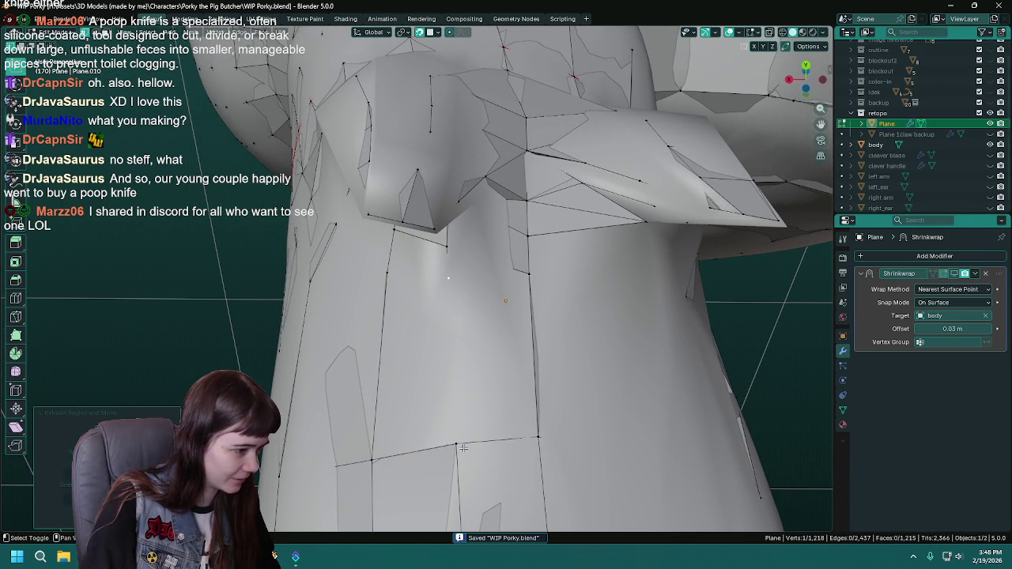
left_click(462, 447)
left_click(372, 462)
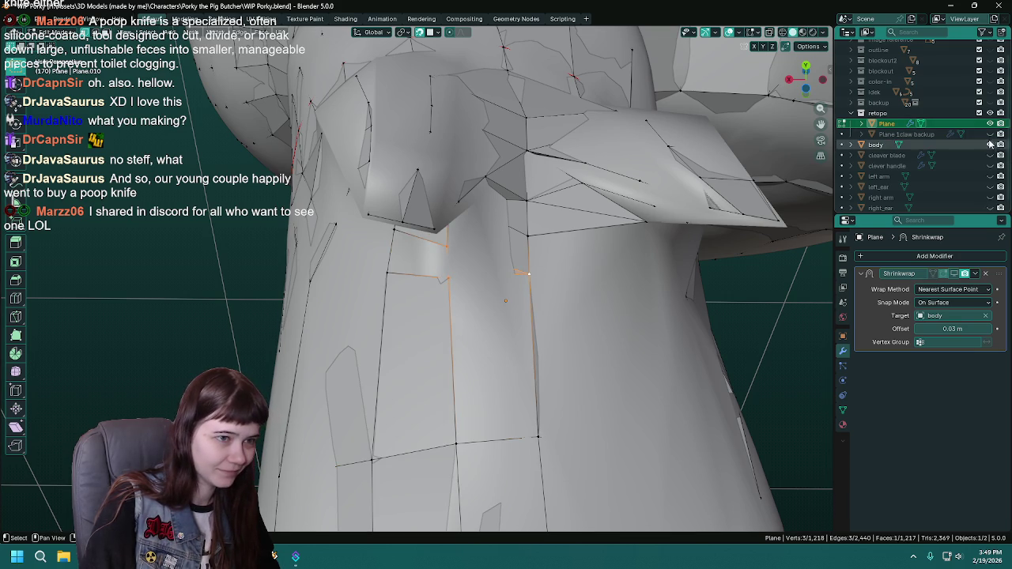
left_click(991, 145)
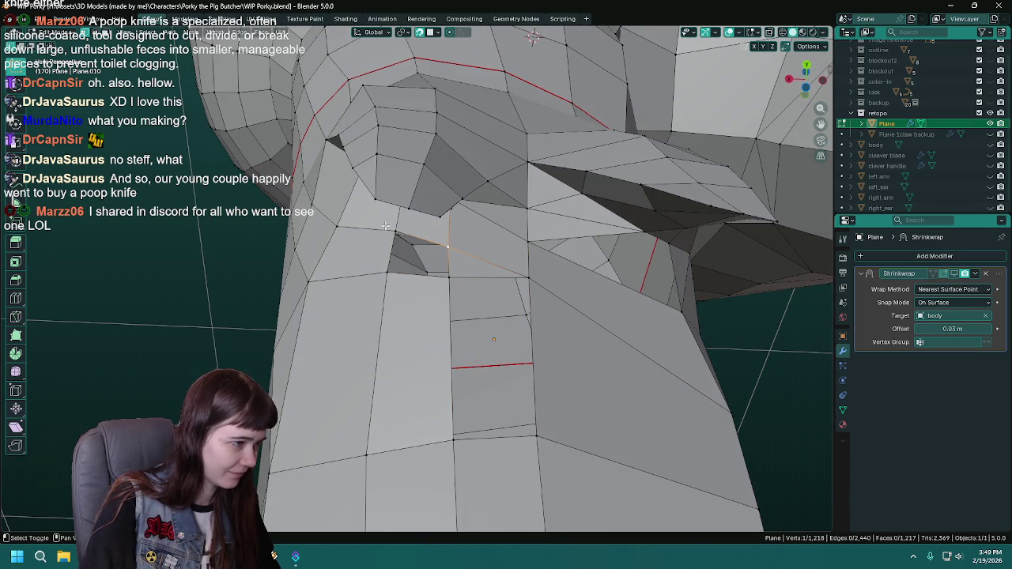
Fill the holes below the eye with faces, including a four-vertex quad, and save.
key("f")
left_click(449, 278)
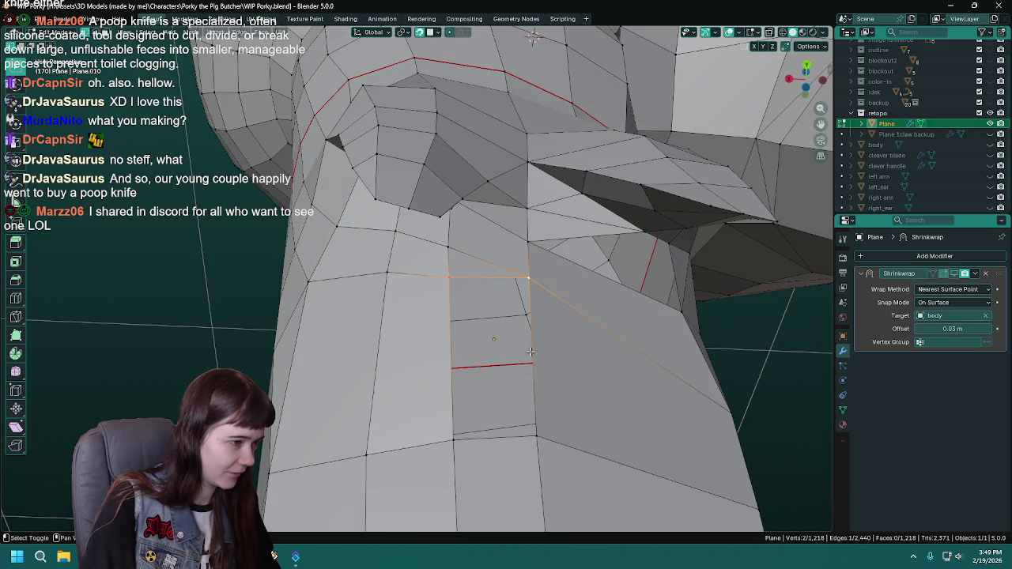
left_click(449, 440)
key("f")
left_click_drag(450, 440, 431, 246)
key("ctrl+s")
Add a vertical edge loop under the eye and fill a four-vertex face from it.
left_click(431, 286)
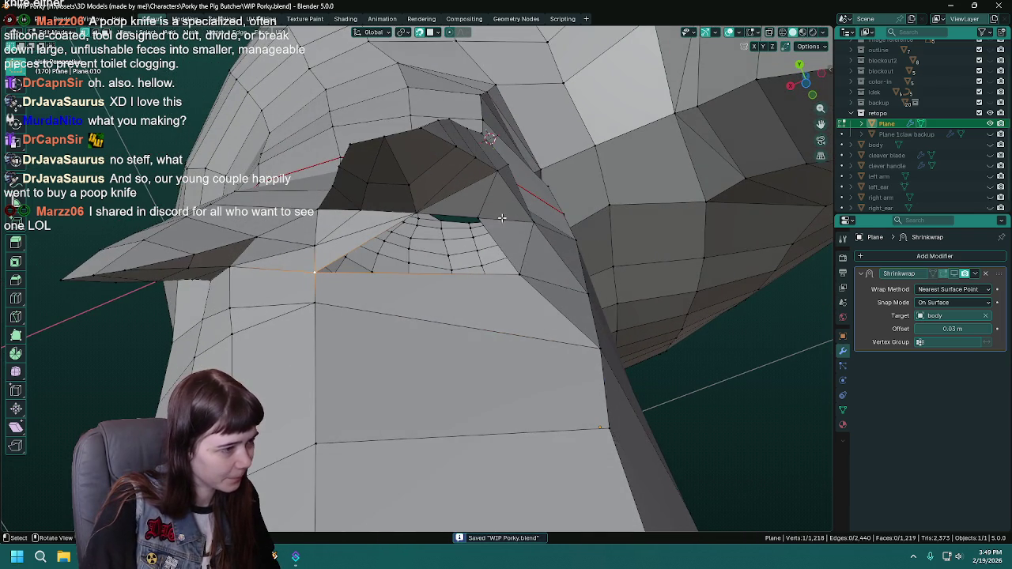
left_click_drag(488, 326, 458, 279)
key("ctrl+r")
left_click(425, 278)
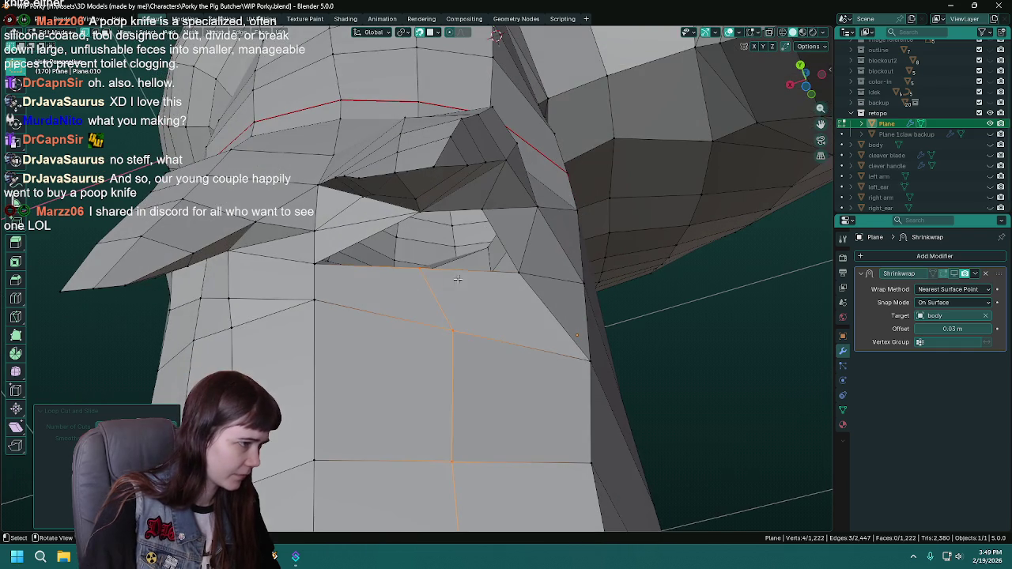
left_click(421, 214)
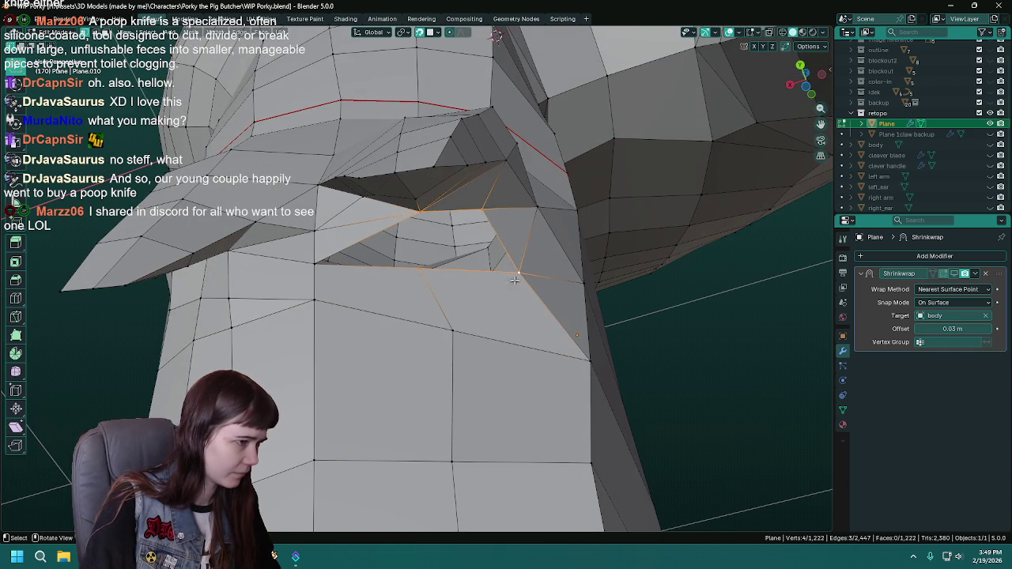
key("f")
Fill a triangle near the eye, then dissolve a stray edge to restore quads.
left_click_drag(423, 279, 448, 339)
left_click(423, 263)
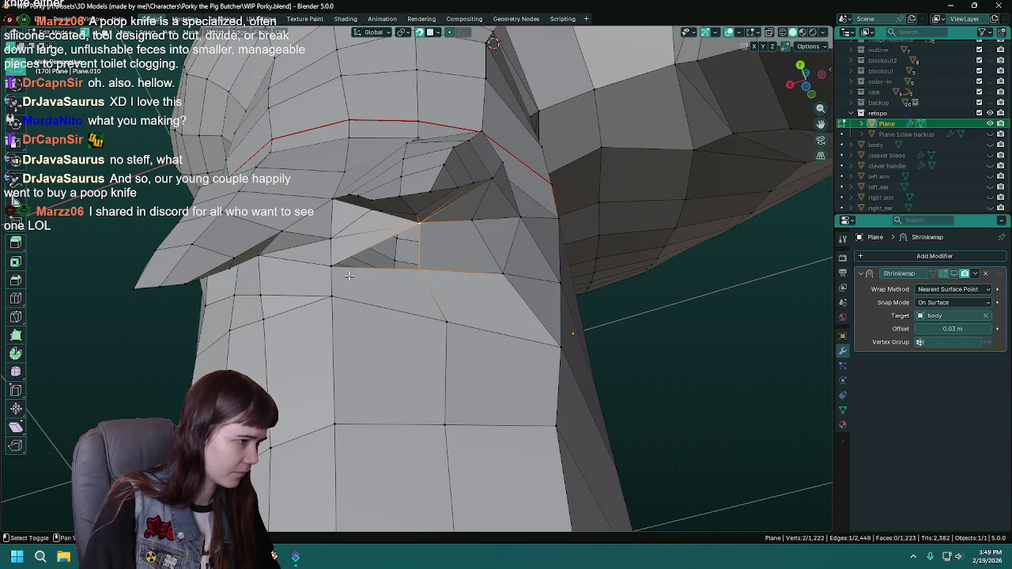
key("f")
left_click_drag(375, 275, 385, 278)
left_click(443, 208)
key("x")
left_click(392, 301)
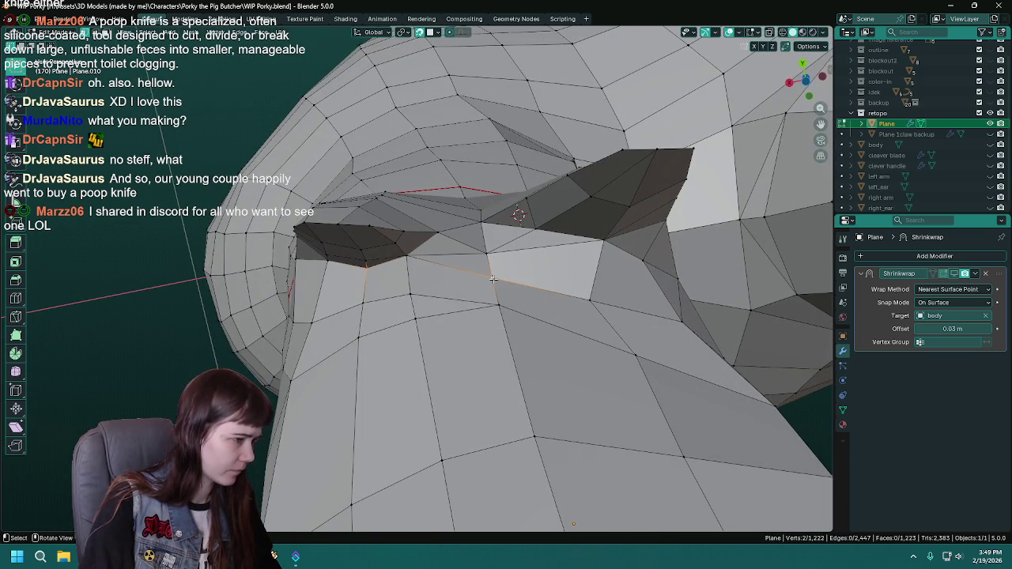
Dissolve two stray torso edges and join two vertices with a new edge.
left_click_drag(436, 284, 406, 252)
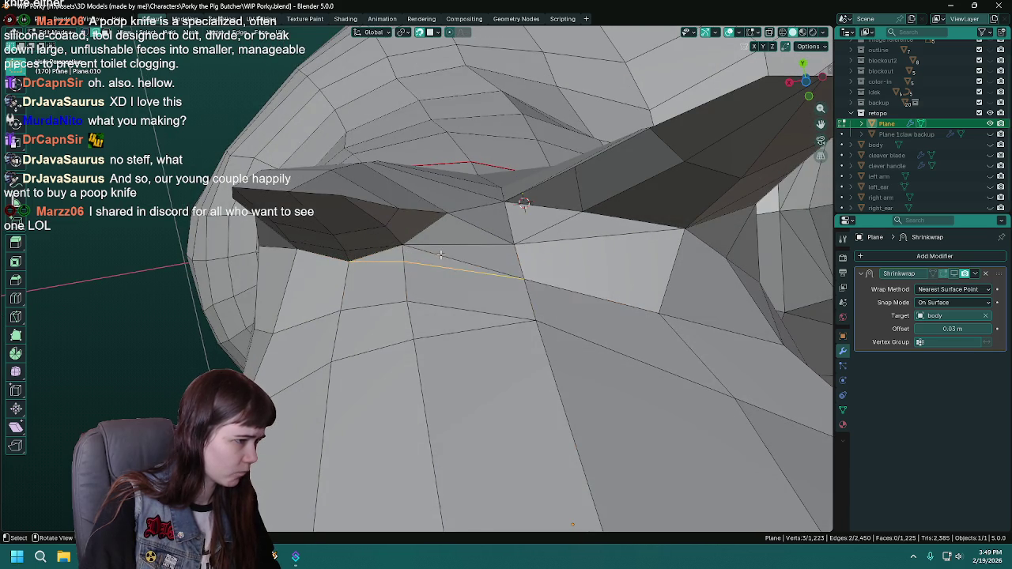
left_click(441, 253)
key("x")
left_click(433, 259)
left_click_drag(434, 259, 421, 293)
key("ctrl+s")
key("x")
left_click(455, 307)
key("j")
key("grave")
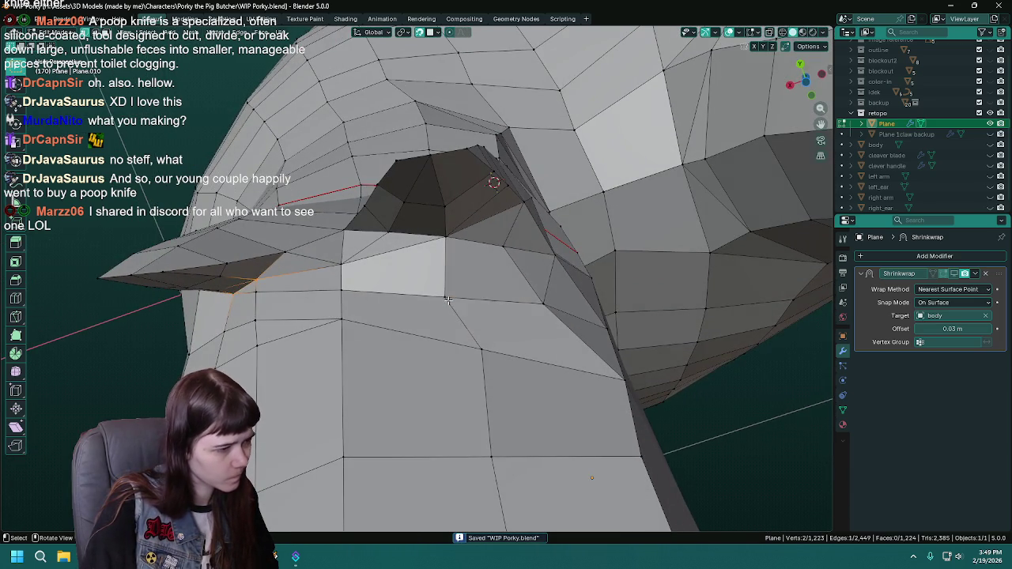
Move a neck vertex into place against the body sculpt and save.
scroll("down", 3)
left_click(991, 145)
left_click_drag(474, 300, 474, 292)
key("g")
left_click(439, 278)
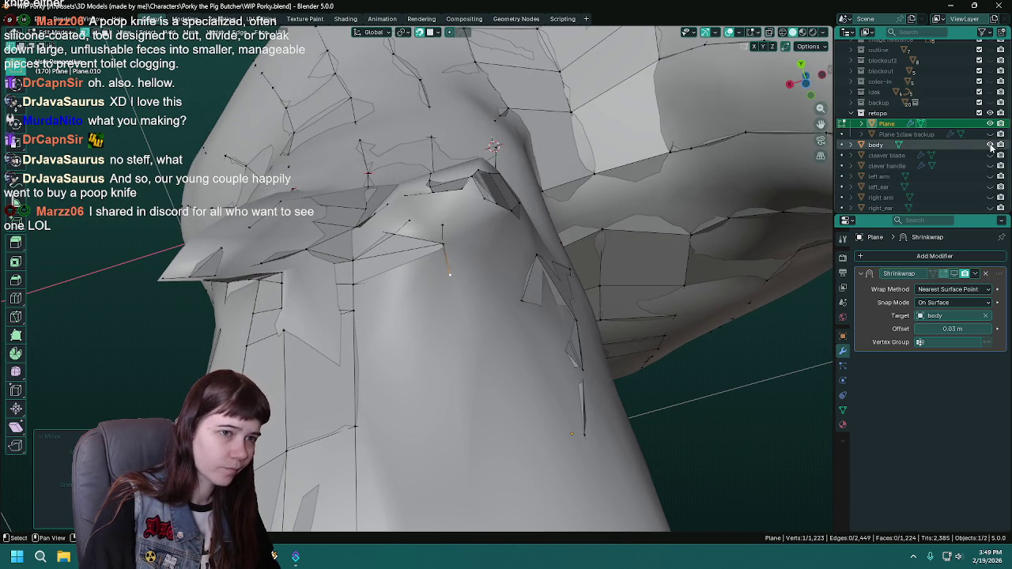
left_click(990, 146)
left_click_drag(467, 341, 751, 213)
key("ctrl+s")
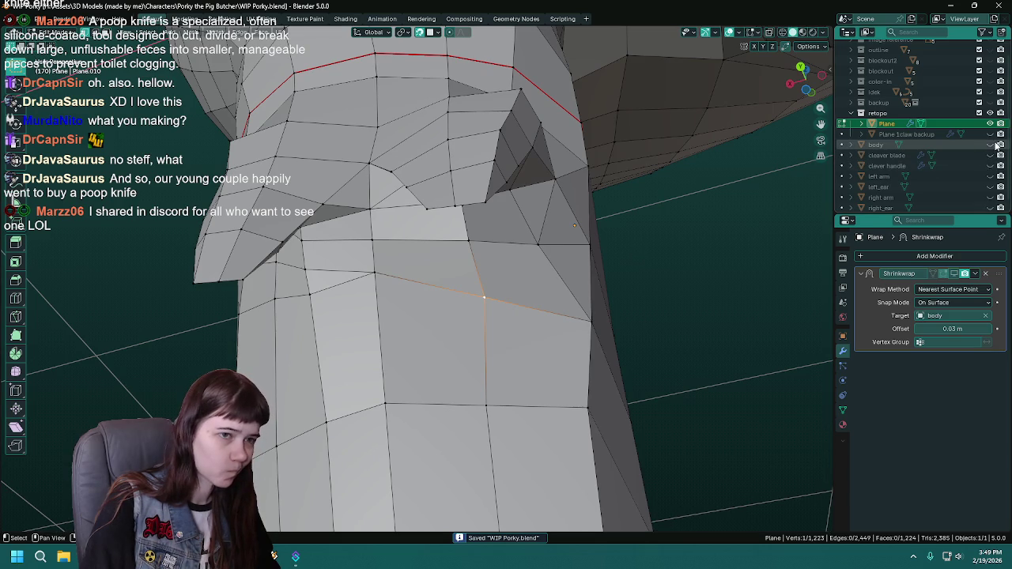
Nudge the neck vertex again, toggling the body sculpt to check it, and save.
left_click(990, 145)
key("g")
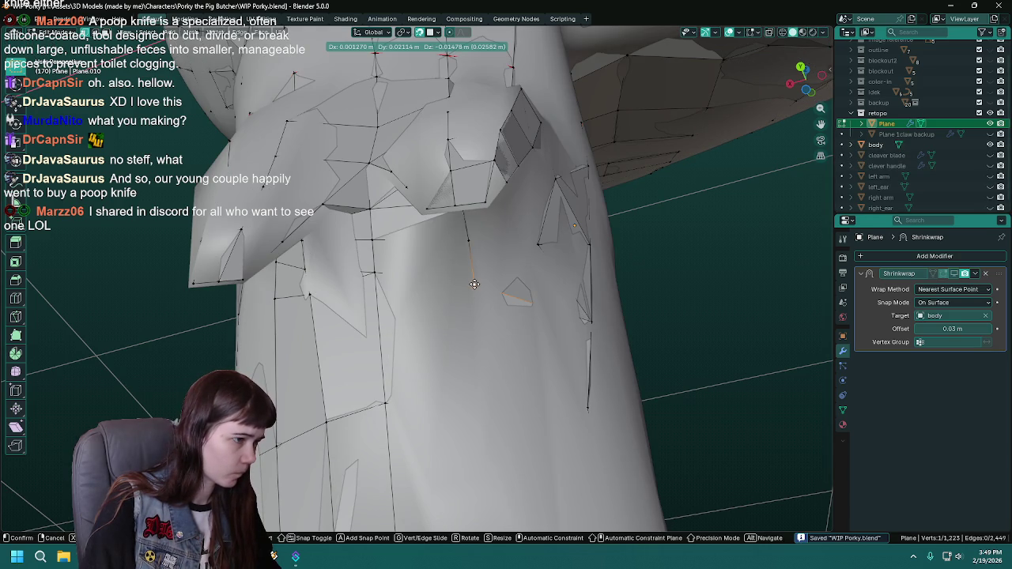
left_click(474, 284)
left_click_drag(474, 284, 546, 225)
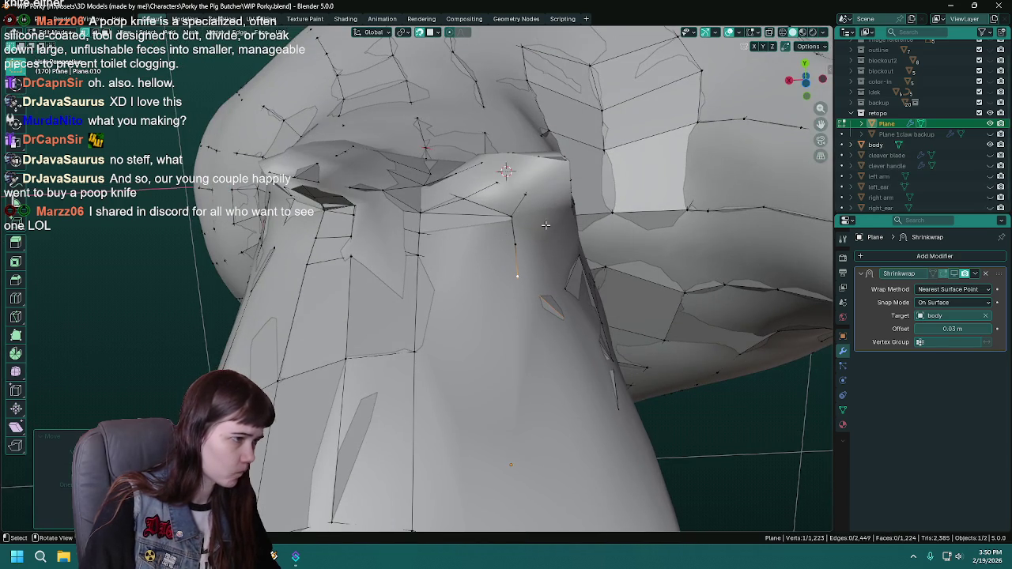
left_click(990, 145)
left_click(990, 145)
left_click(991, 147)
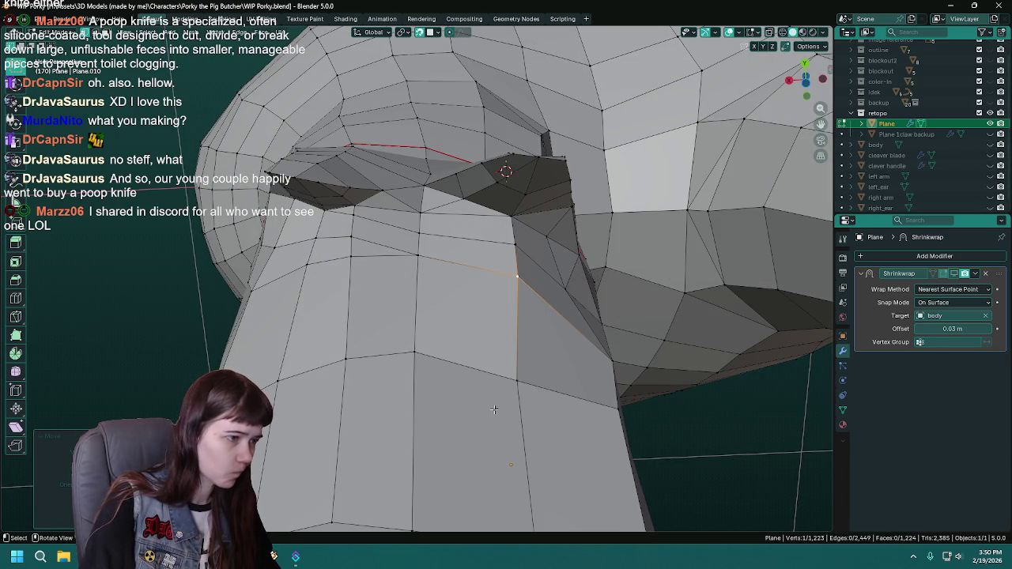
left_click_drag(518, 396, 506, 340)
key("ctrl+s")
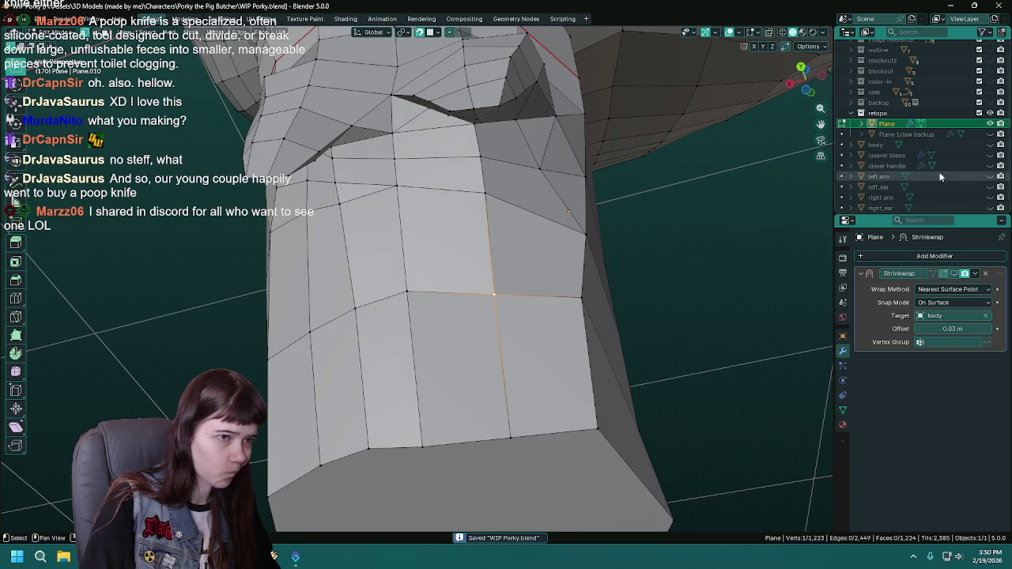
Snap another neck vertex onto the sculpt surface and save.
left_click(990, 145)
left_click_drag(356, 318, 372, 308)
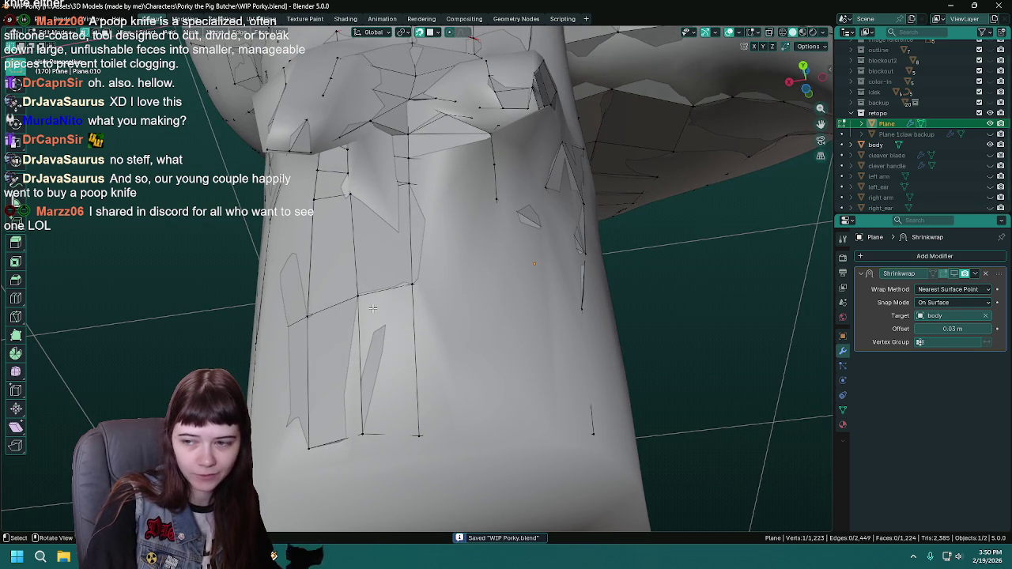
left_click_drag(498, 287, 498, 286)
left_click(497, 288)
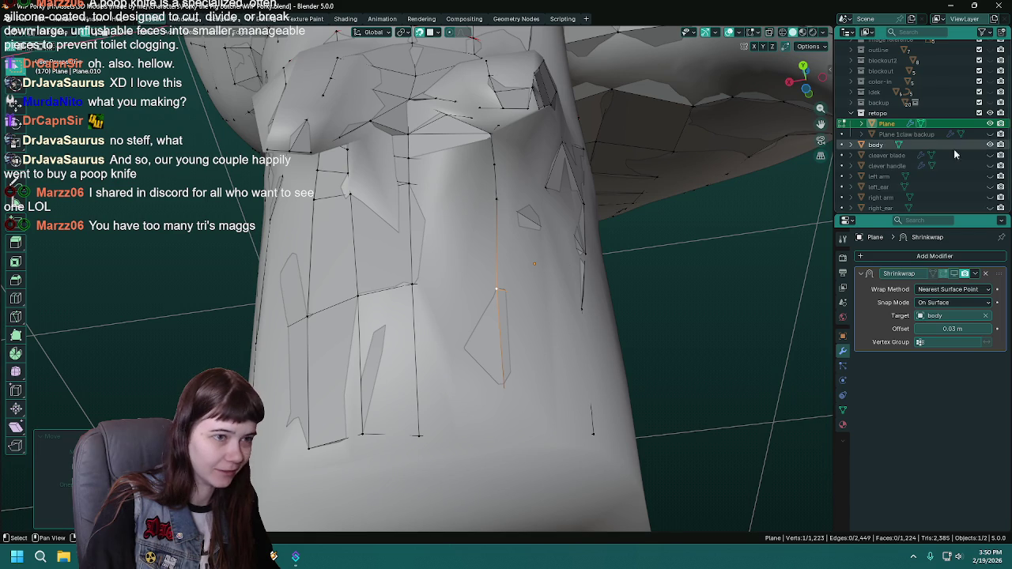
left_click(990, 145)
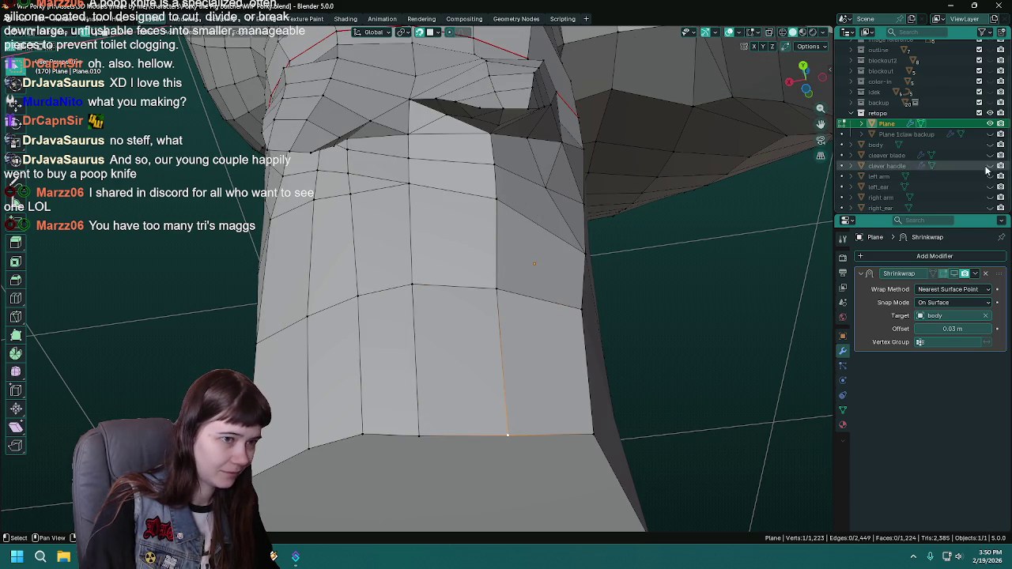
left_click(990, 145)
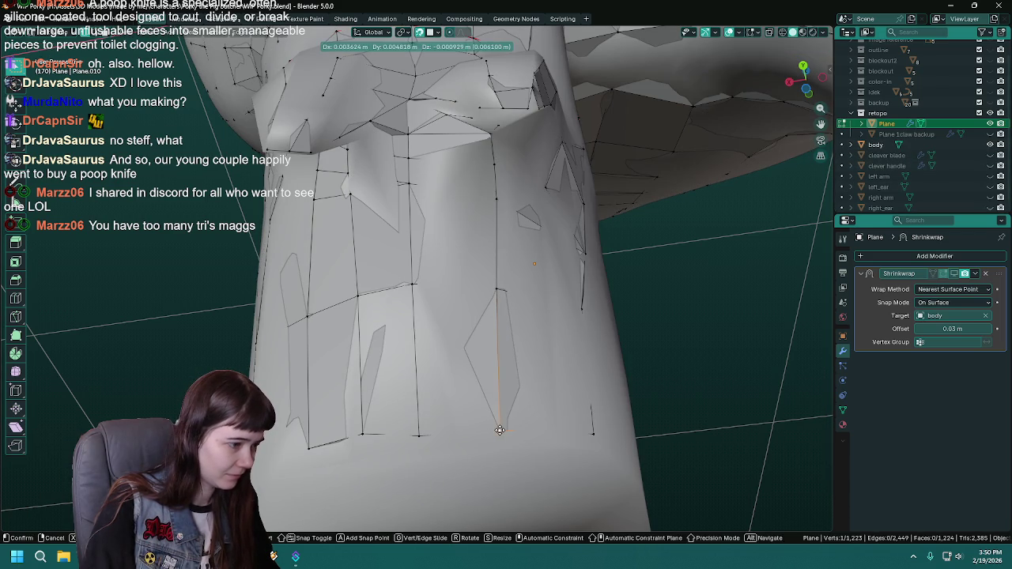
left_click_drag(498, 432, 448, 283)
key("ctrl+s")
Inspect the torso and legs in object mode with the sculpted body hidden.
scroll("up", 3)
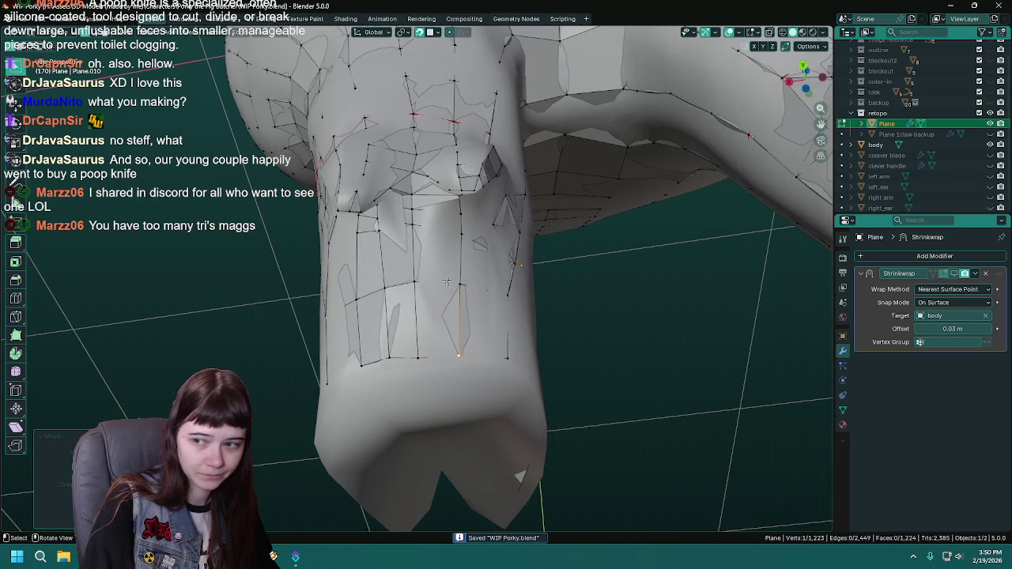
scroll("up", 3)
left_click_drag(452, 284, 483, 257)
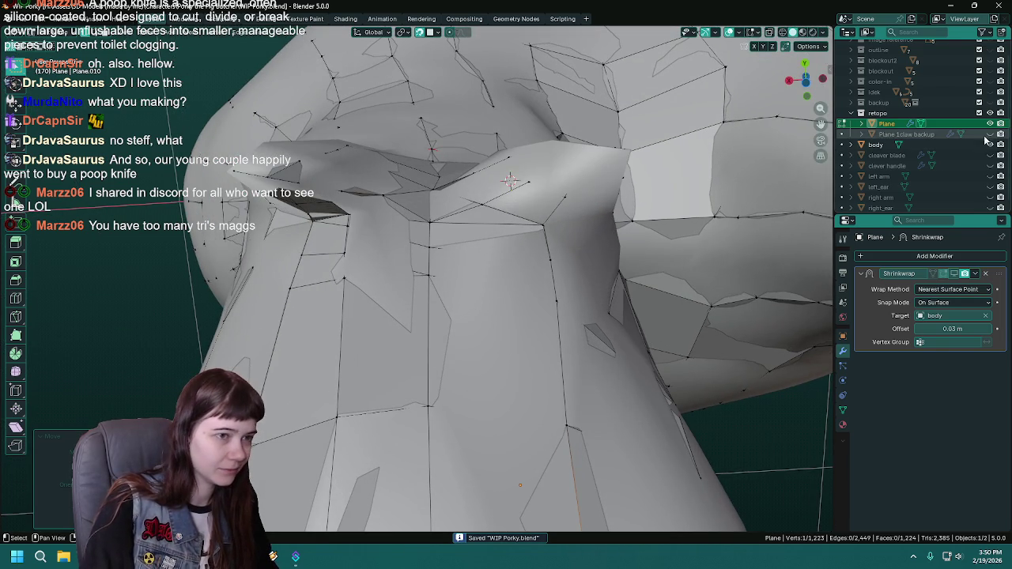
left_click(991, 145)
left_click_drag(506, 261, 454, 334)
left_click(990, 144)
key("Tab")
key("Tab")
left_click_drag(619, 409, 625, 237)
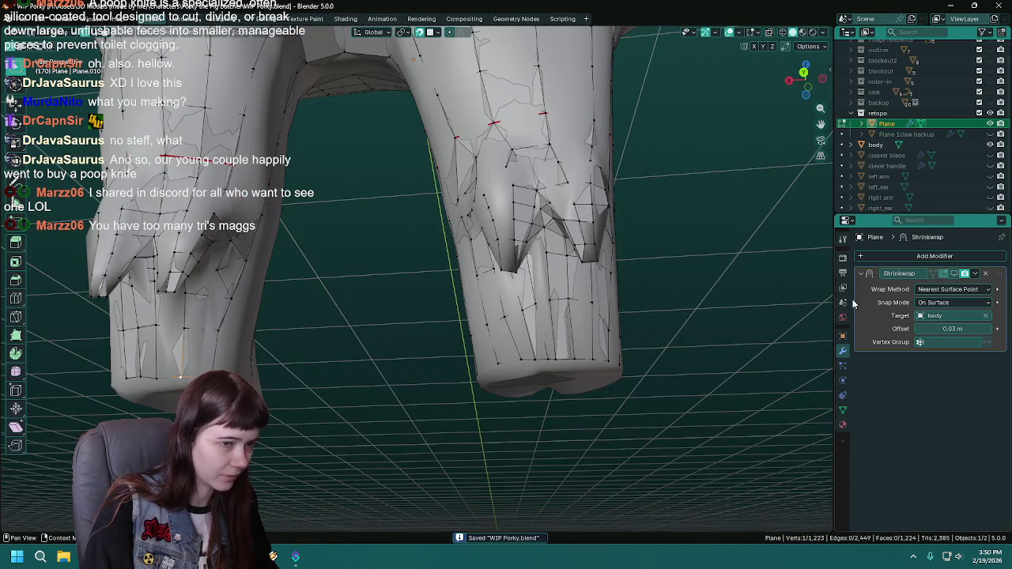
left_click(991, 145)
left_click_drag(474, 332, 434, 383)
key("Tab")
Run Merge by Distance on the whole retopo mesh.
scroll("up", 3)
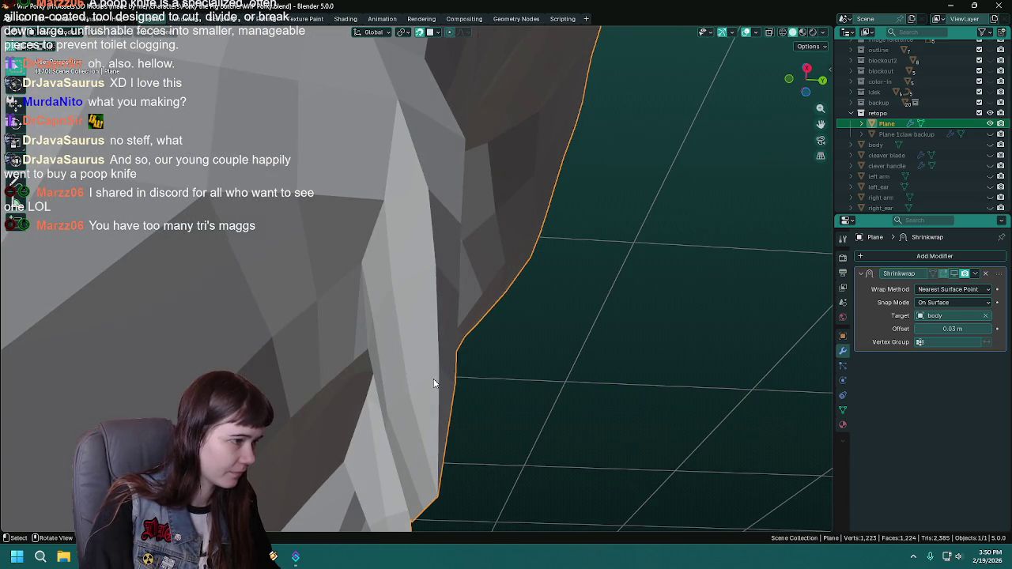
key("Tab")
key("F3")
type("merge")
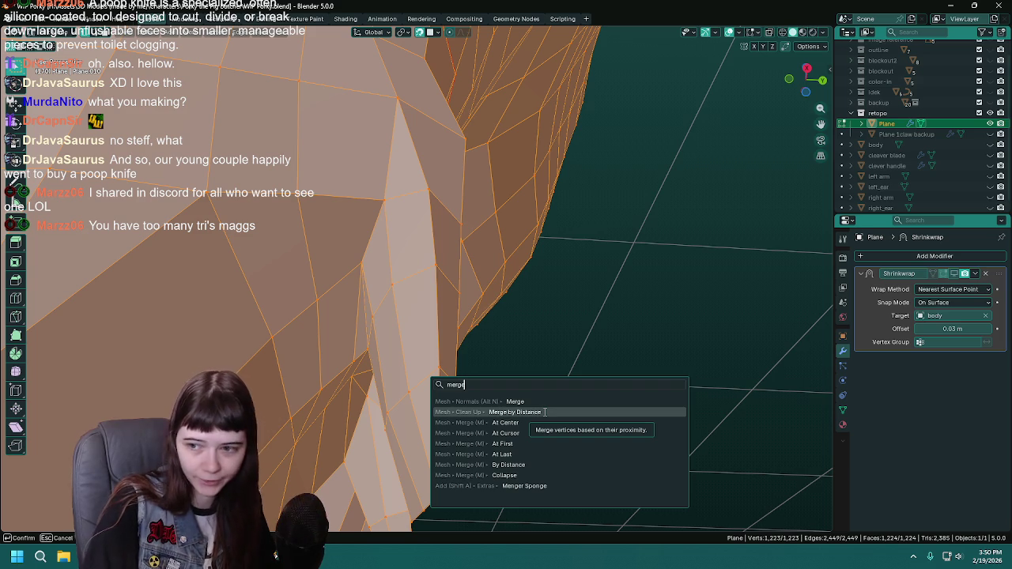
left_click(544, 412)
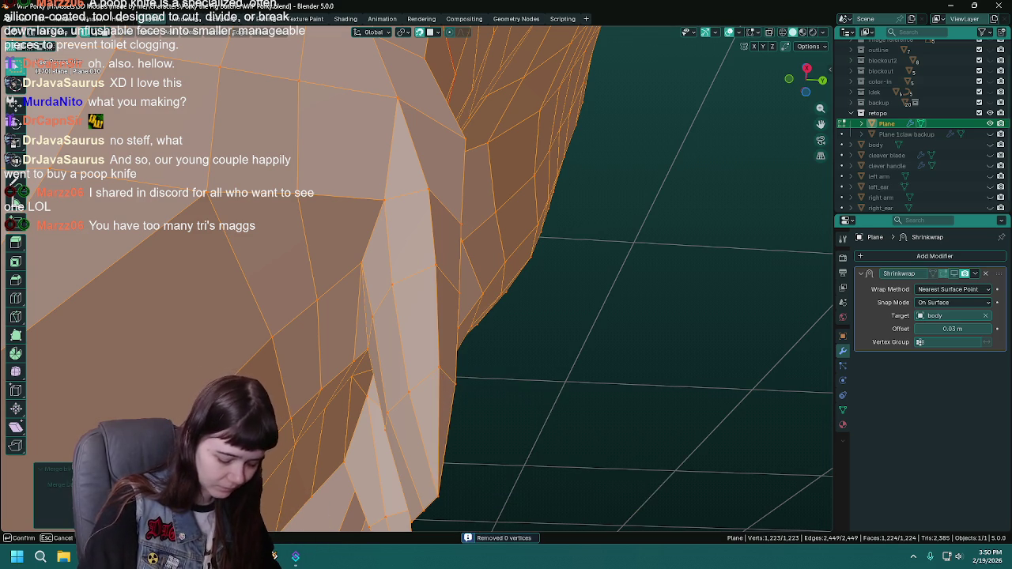
left_click_drag(715, 430, 576, 366)
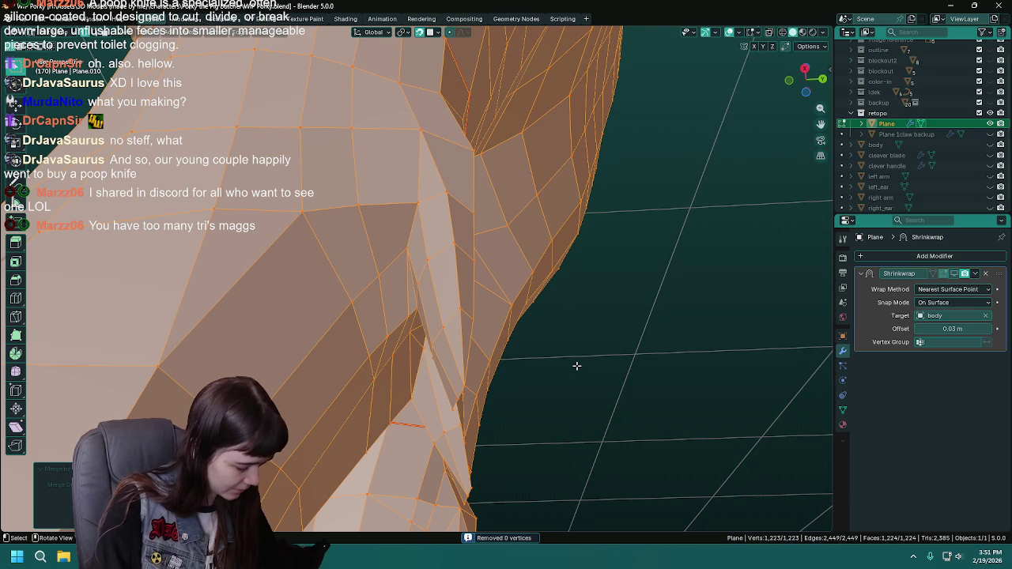
Delete Loose geometry from the mesh and save the file.
key("F3")
type("loose")
key("Return")
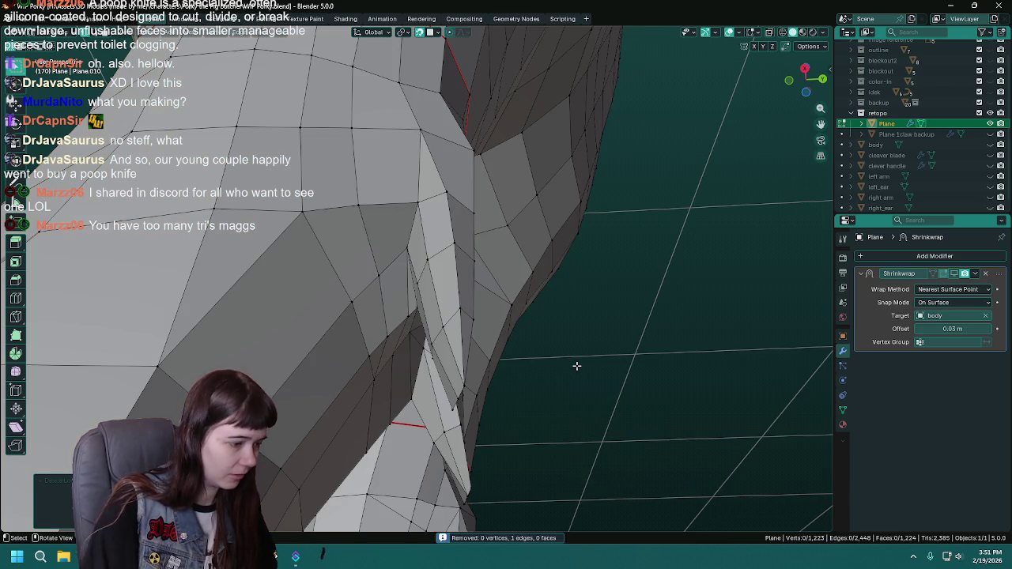
scroll("down", 3)
key("ctrl+s")
scroll("up", 3)
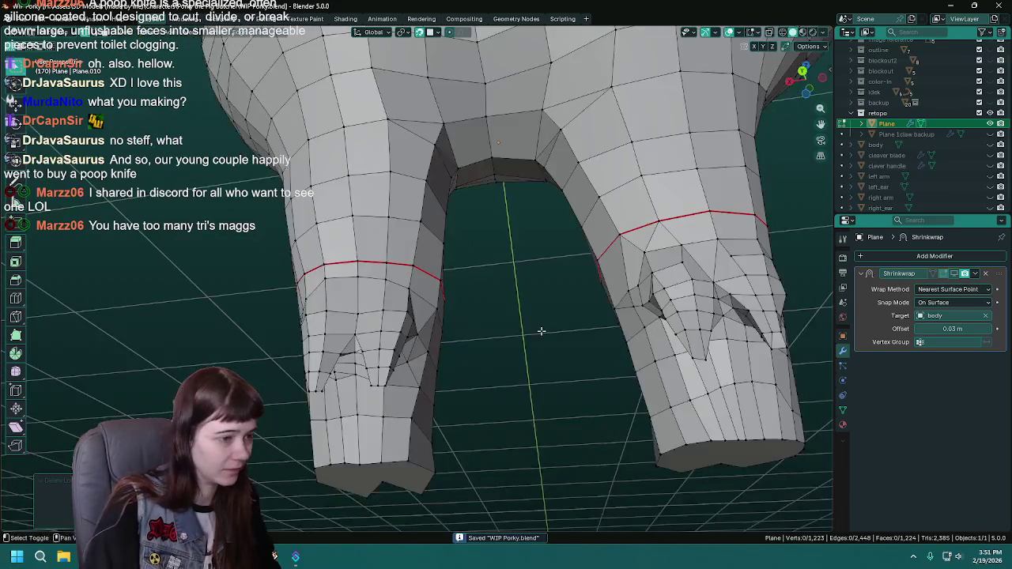
scroll("up", 3)
scroll("up", 3)
key("Tab")
scroll("up", 3)
Connect two vertices at the front leg join with a new edge.
left_click_drag(456, 350, 453, 273)
key("Tab")
scroll("up", 3)
left_click(499, 293)
left_click(454, 273)
key("j")
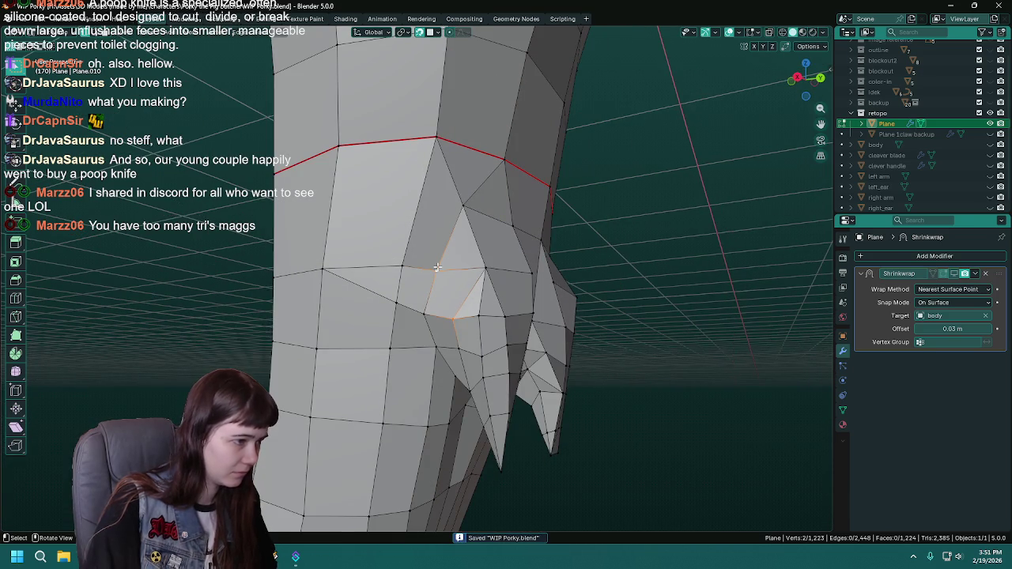
scroll("up", 3)
scroll("up", 3)
key("Tab")
Select another vertex at the front leg join and save the file.
left_click_drag(465, 344, 655, 302)
key("Tab")
left_click(429, 315)
left_click_drag(430, 315, 441, 302)
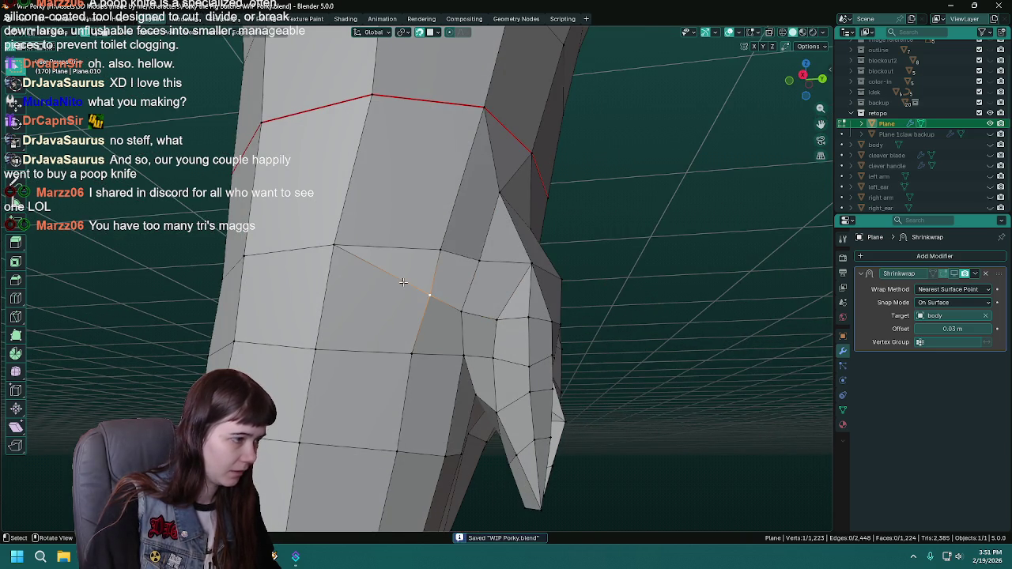
key("ctrl+s")
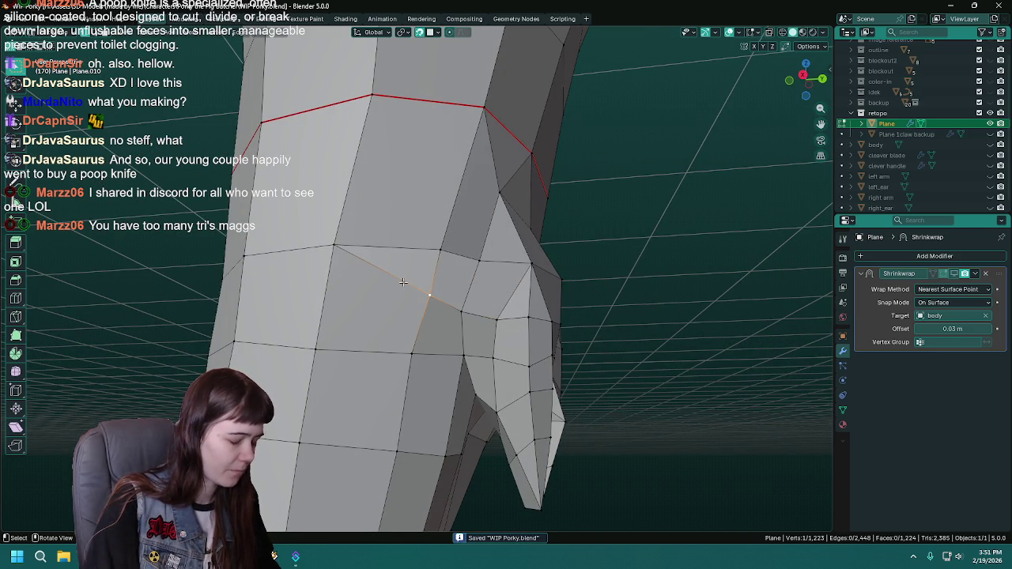
Delete the two triangle faces at the front of the leg join and save.
left_click_drag(403, 282, 425, 273)
key("ctrl+r")
key("Escape")
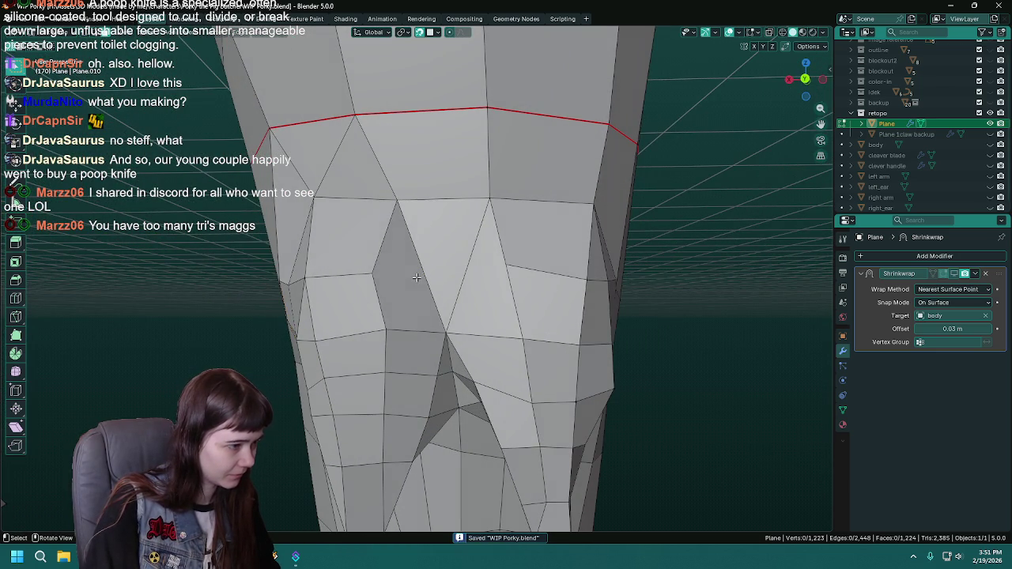
left_click(418, 278)
left_click(453, 294)
key("x")
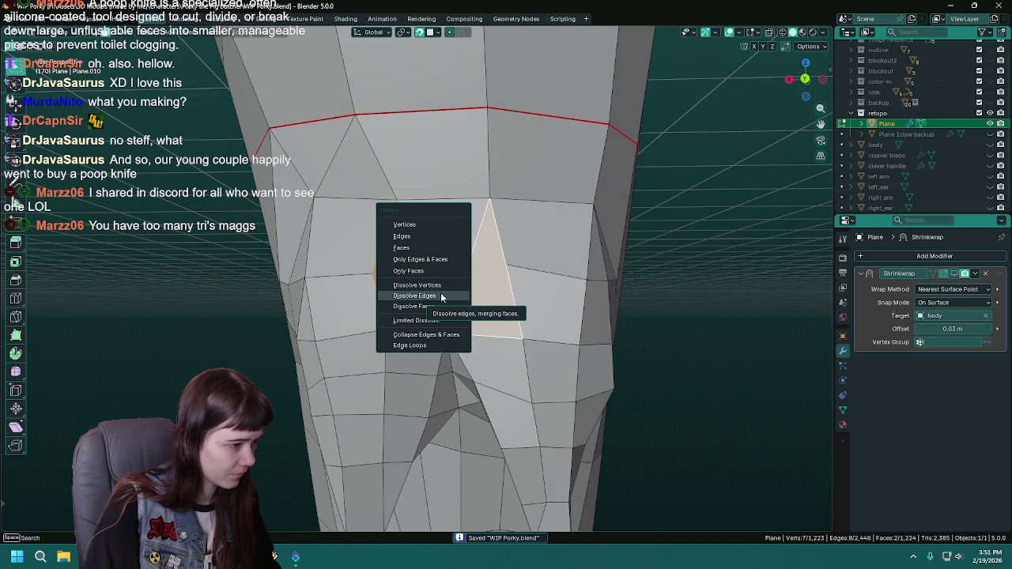
left_click(441, 285)
key("ctrl+z")
key("x")
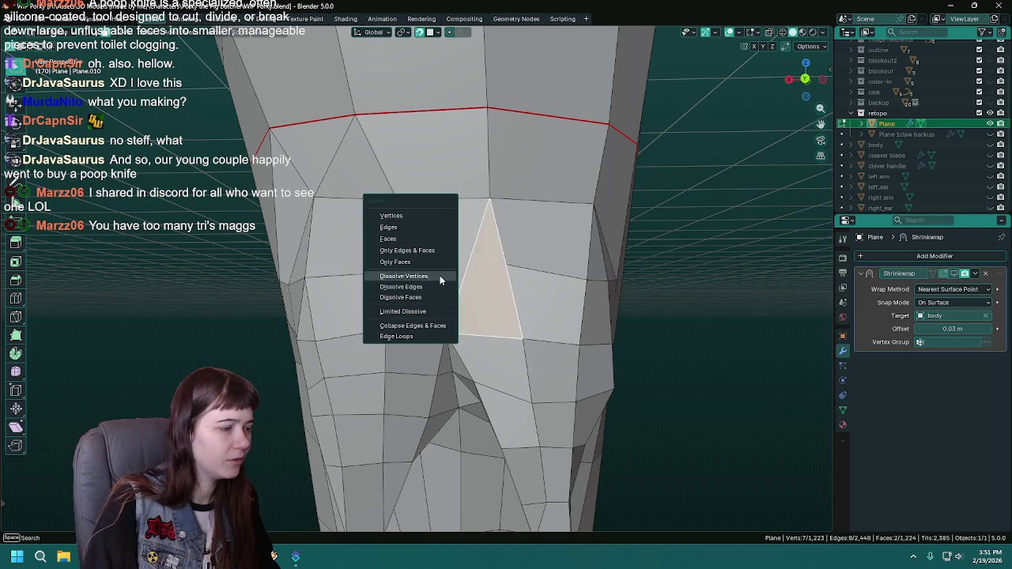
left_click(418, 262)
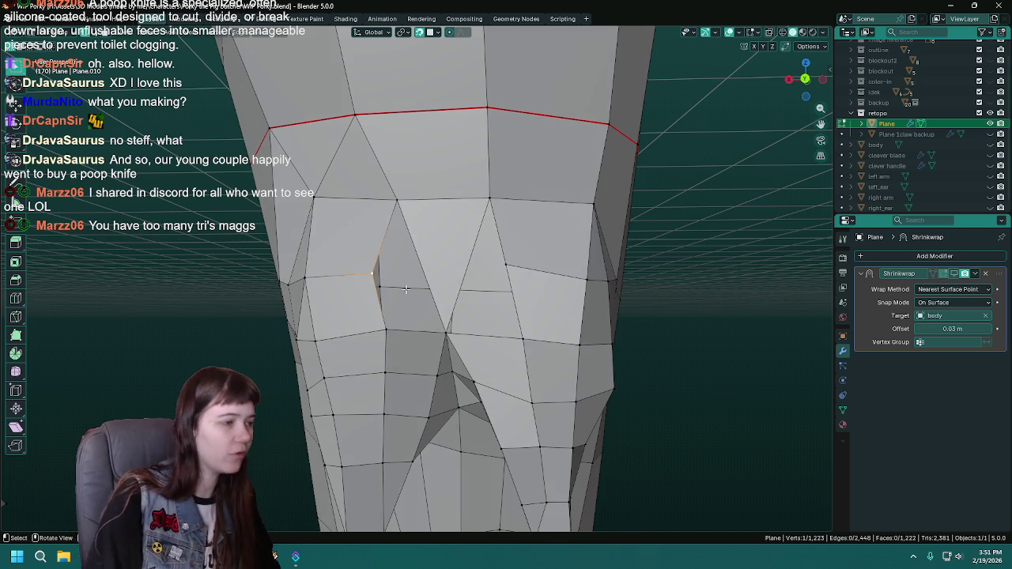
left_click_drag(418, 269, 417, 301)
key("ctrl+s")
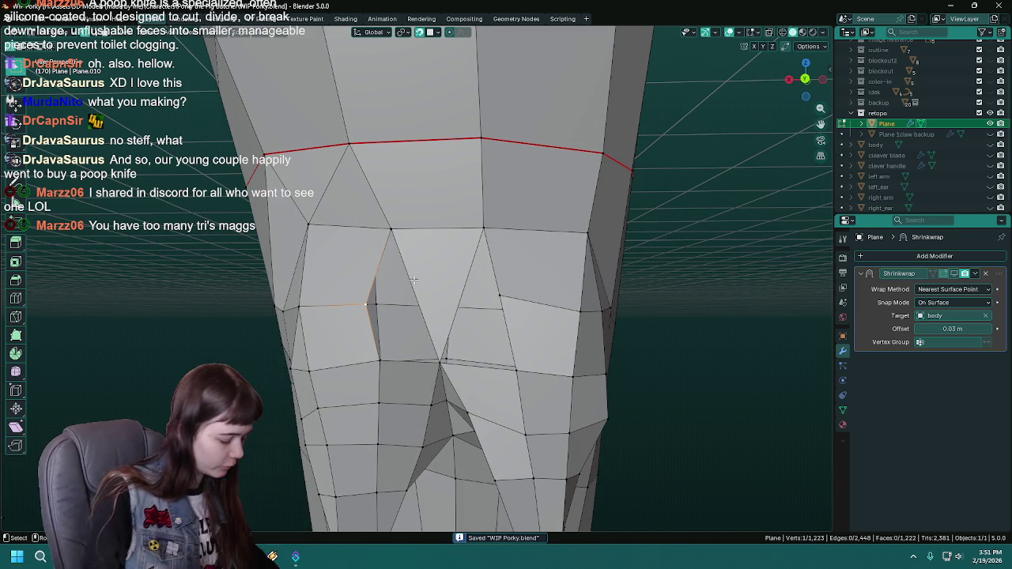
Loop-cut through the neighbouring faces, merge the two stray vertices into one, and save.
key("ctrl+r")
left_click(415, 285)
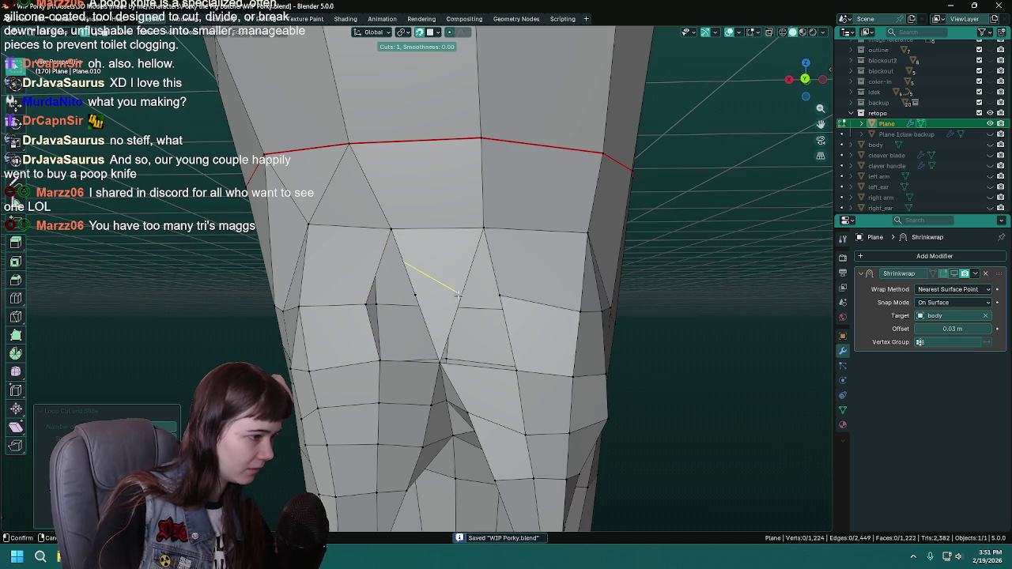
left_click(459, 295)
scroll("up", 3)
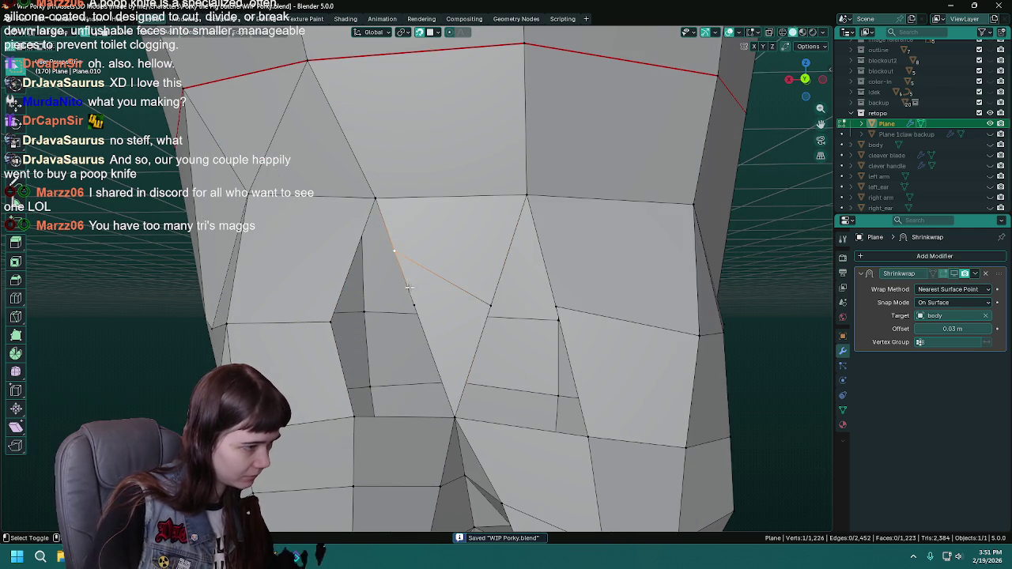
key("m")
left_click(415, 295)
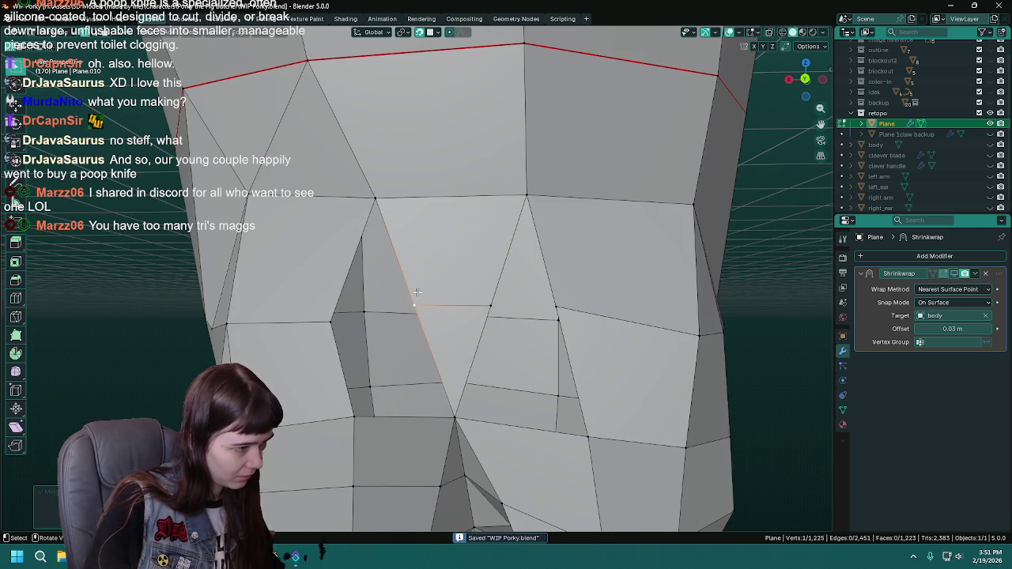
left_click_drag(418, 292, 427, 296)
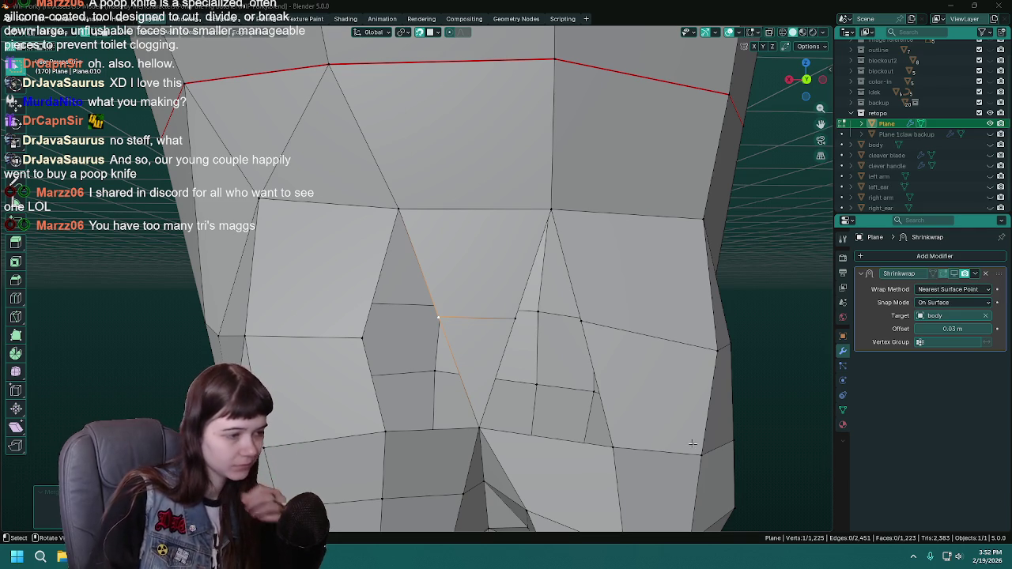
left_click_drag(530, 348, 521, 338)
scroll("down", 3)
key("ctrl+s")
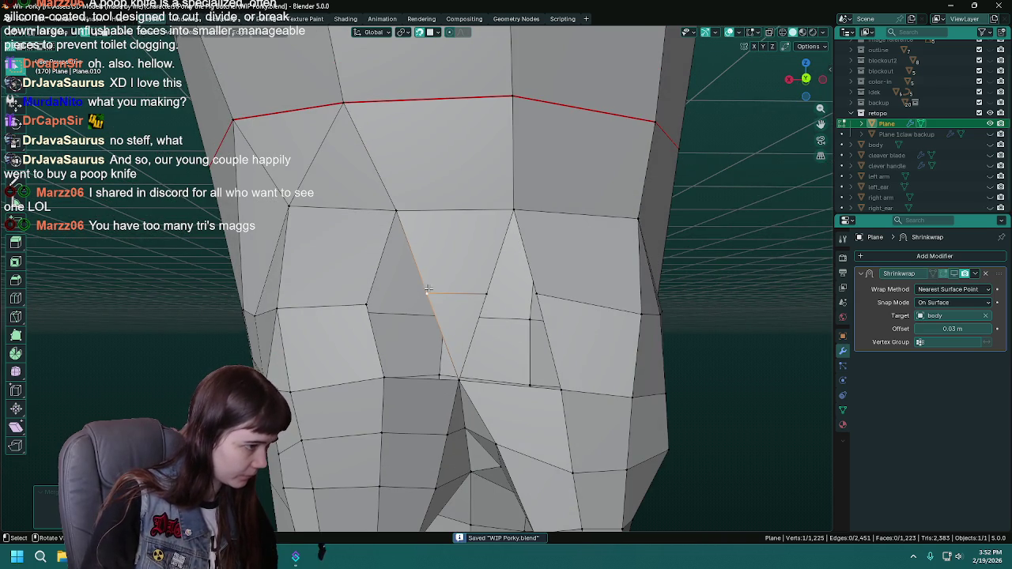
Fill the gaps with quad faces, save, and show the sculpted body again.
left_click(396, 209)
key("alt+a")
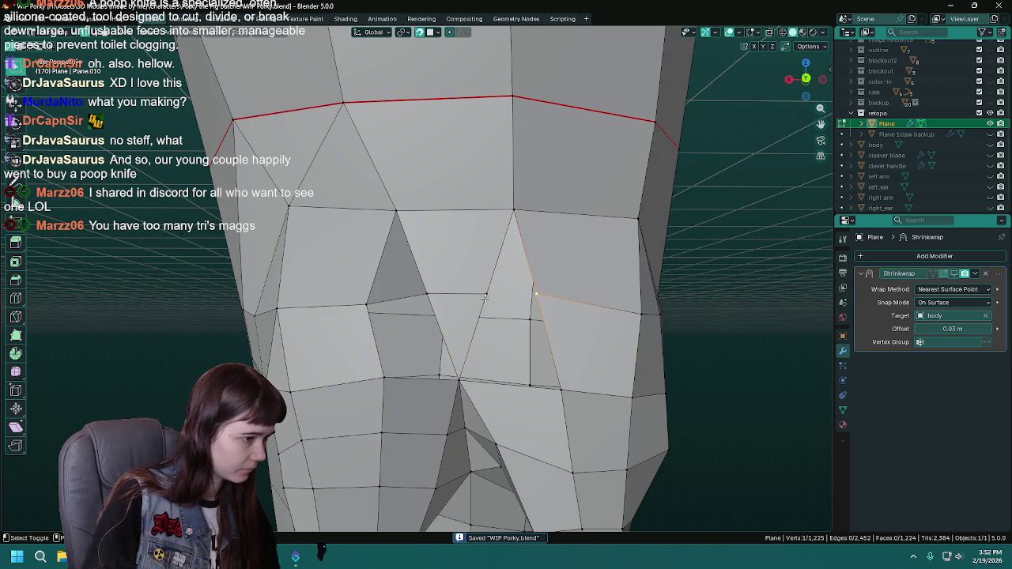
left_click(485, 297)
left_click_drag(485, 297, 488, 269)
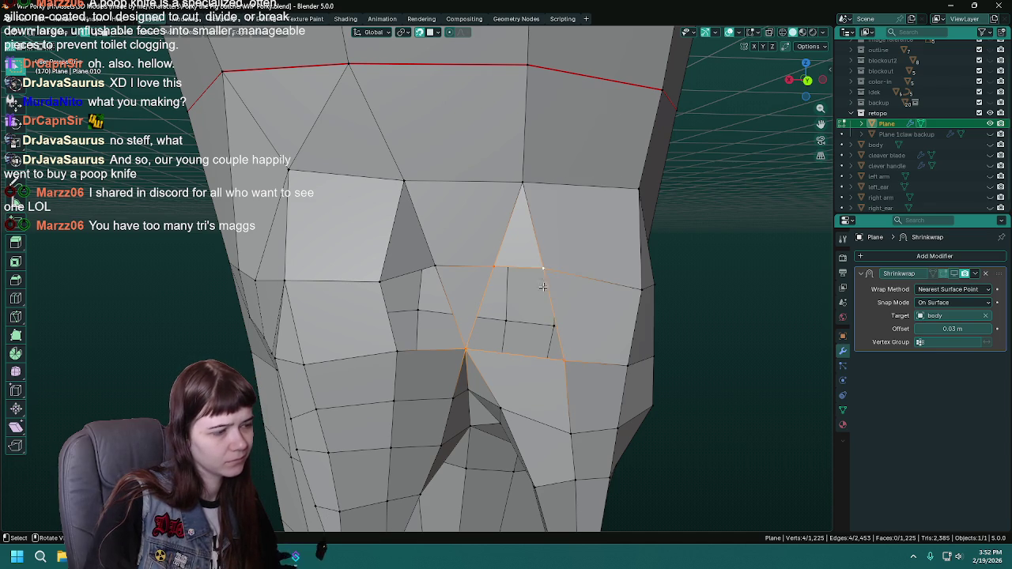
key("f")
left_click_drag(544, 278, 518, 275)
left_click(432, 233)
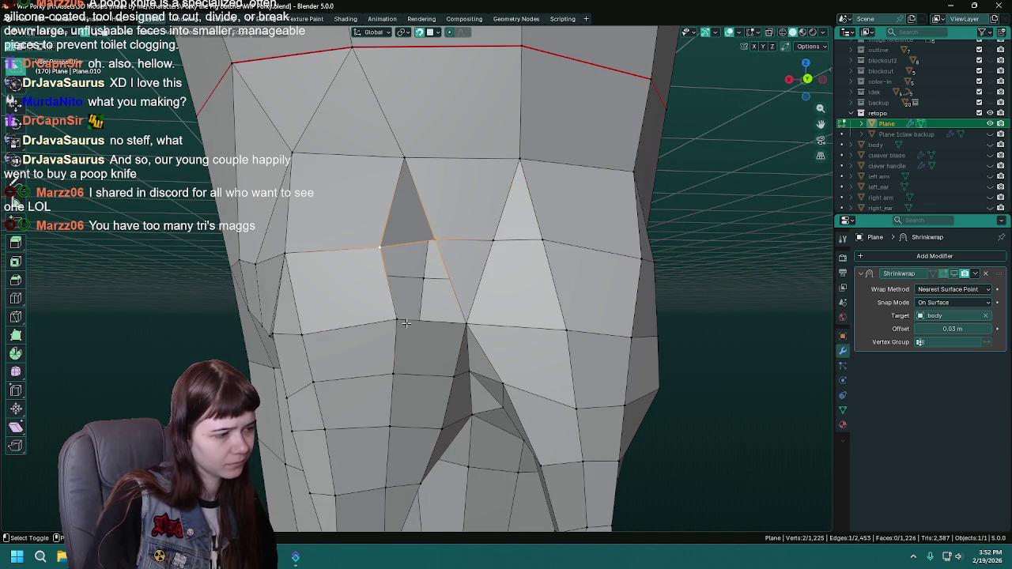
key("f")
left_click_drag(465, 320, 479, 267)
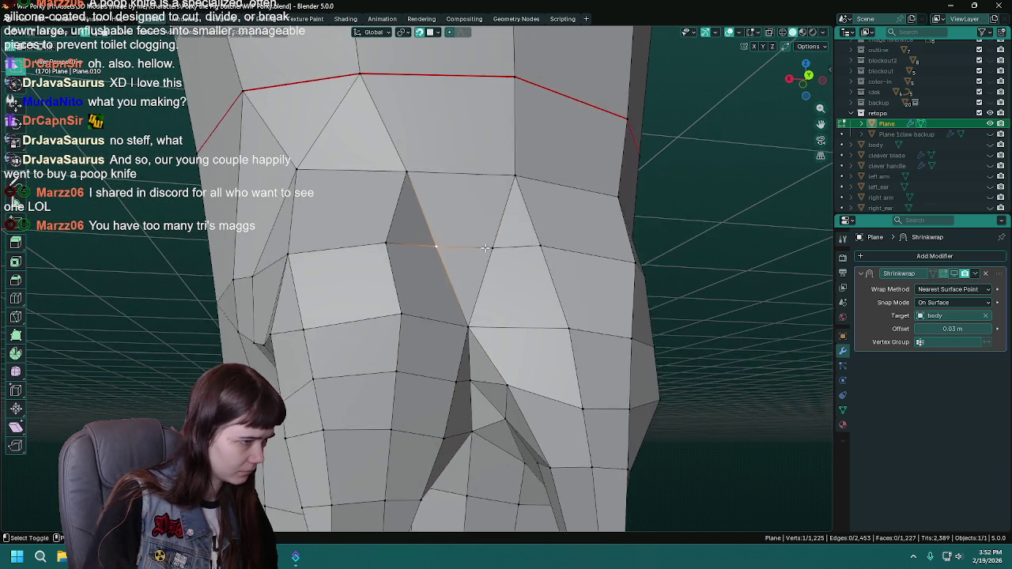
left_click(480, 267)
key("ctrl+s")
left_click(990, 144)
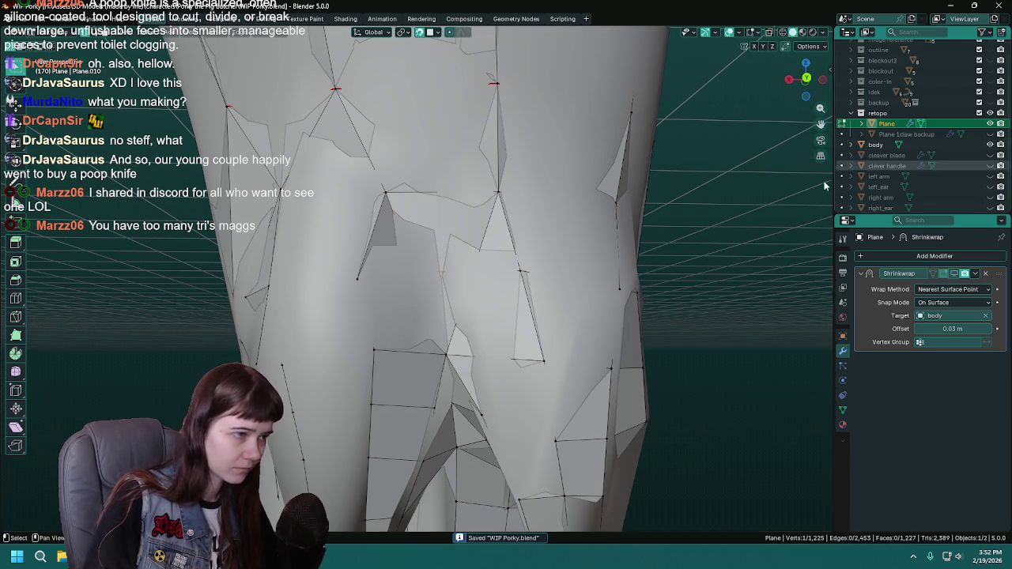
Move two leg-join vertices onto the sculpted body surface and save.
key("g")
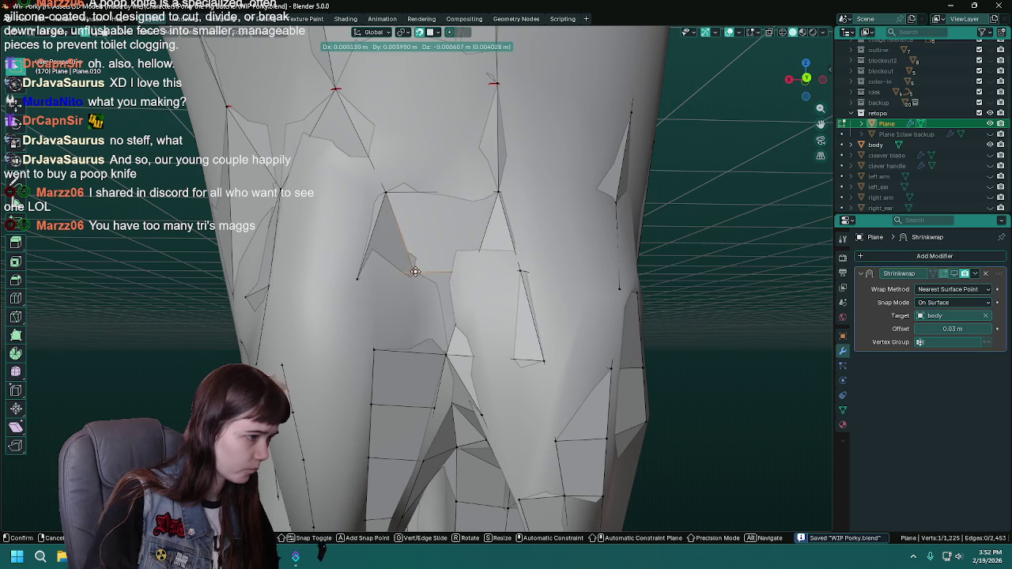
left_click(414, 274)
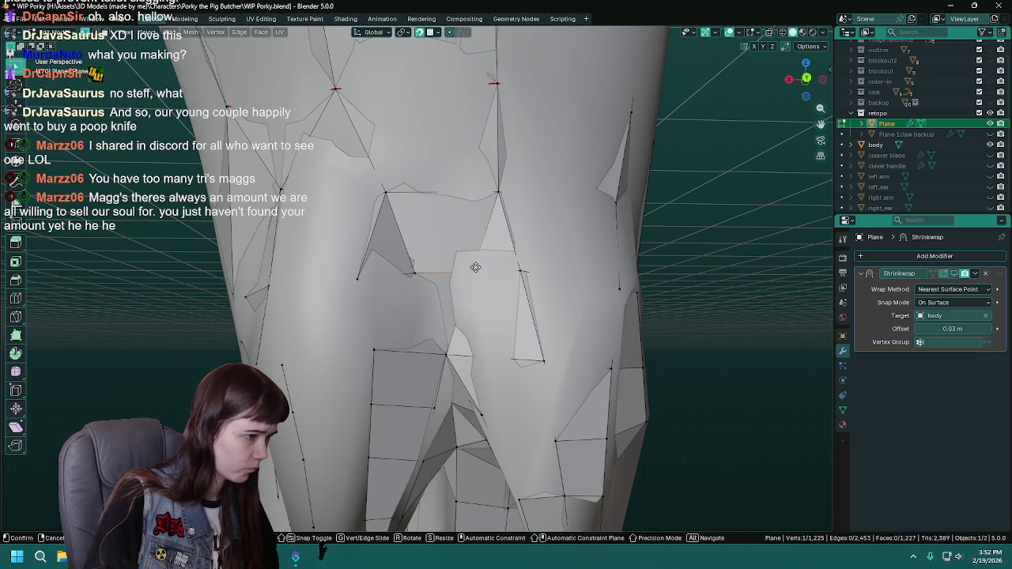
left_click(475, 270)
key("g")
left_click(476, 270)
left_click_drag(456, 330, 414, 300)
left_click(374, 303)
key("ctrl+s")
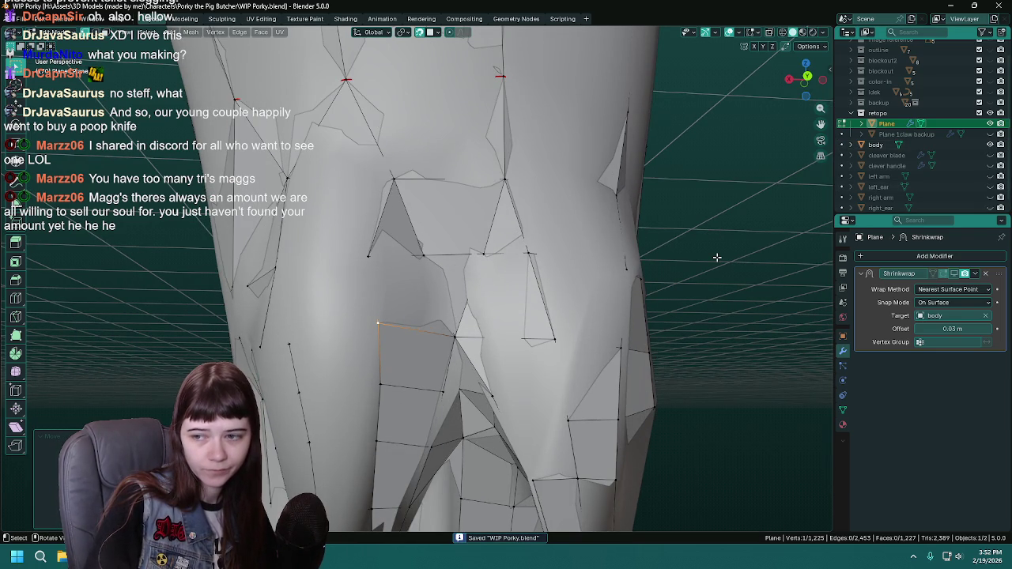
Hide the sculpted body to inspect the retopology mesh.
left_click_drag(716, 257, 723, 273)
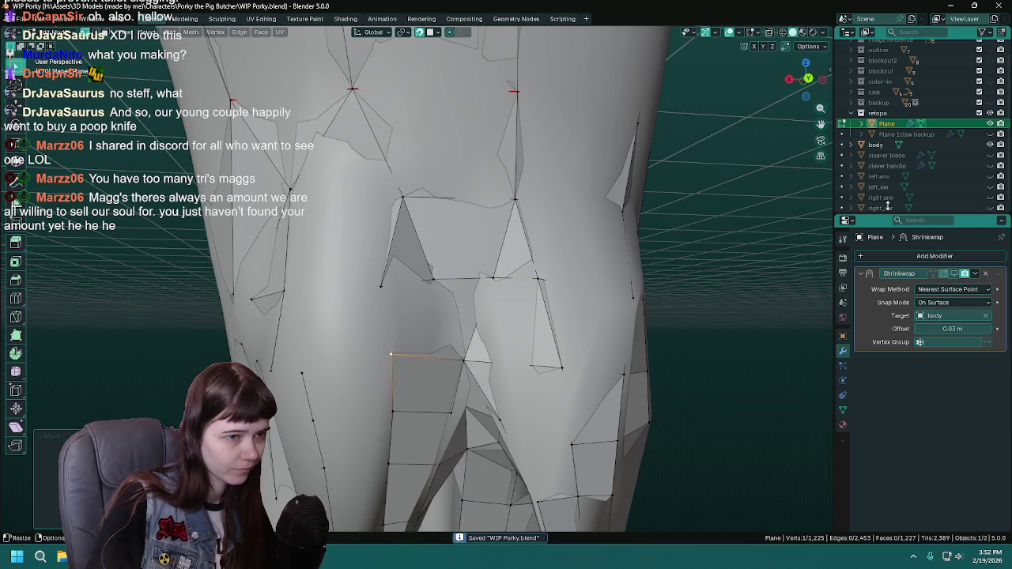
left_click(990, 145)
left_click_drag(467, 332, 533, 274)
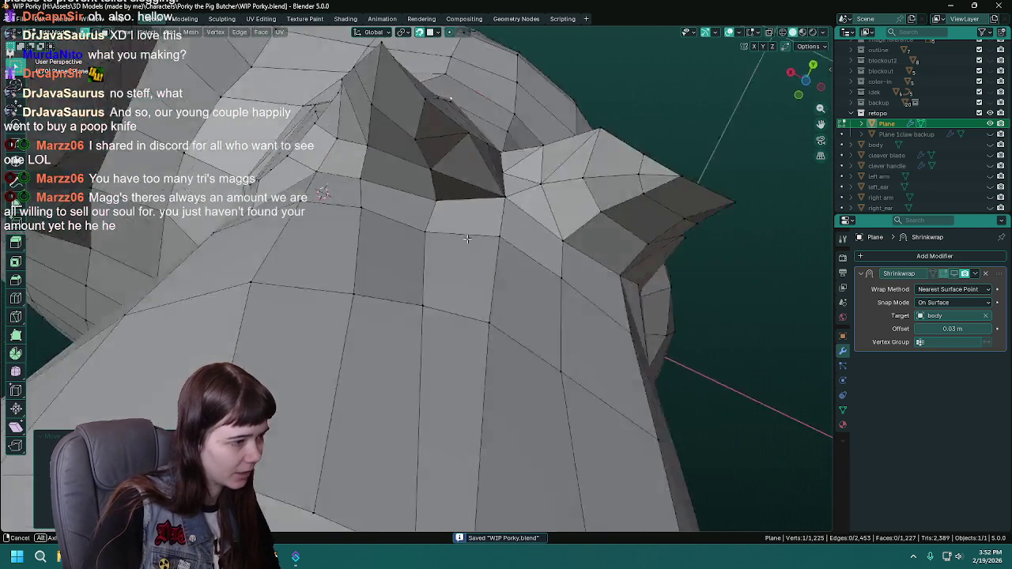
With the sculpt visible, move two ear-base vertices onto the sculpted head.
left_click_drag(533, 275, 385, 293)
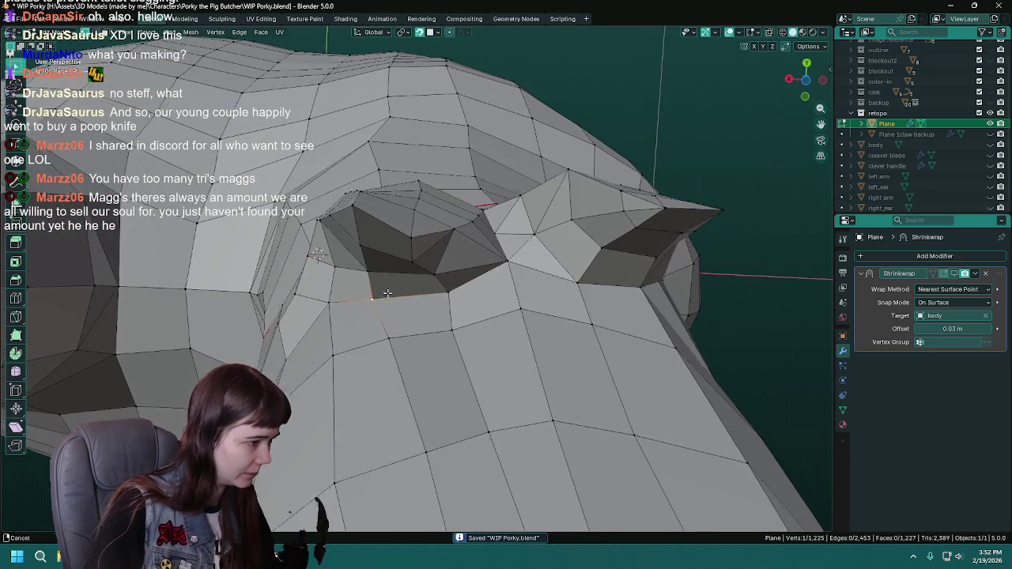
left_click(990, 145)
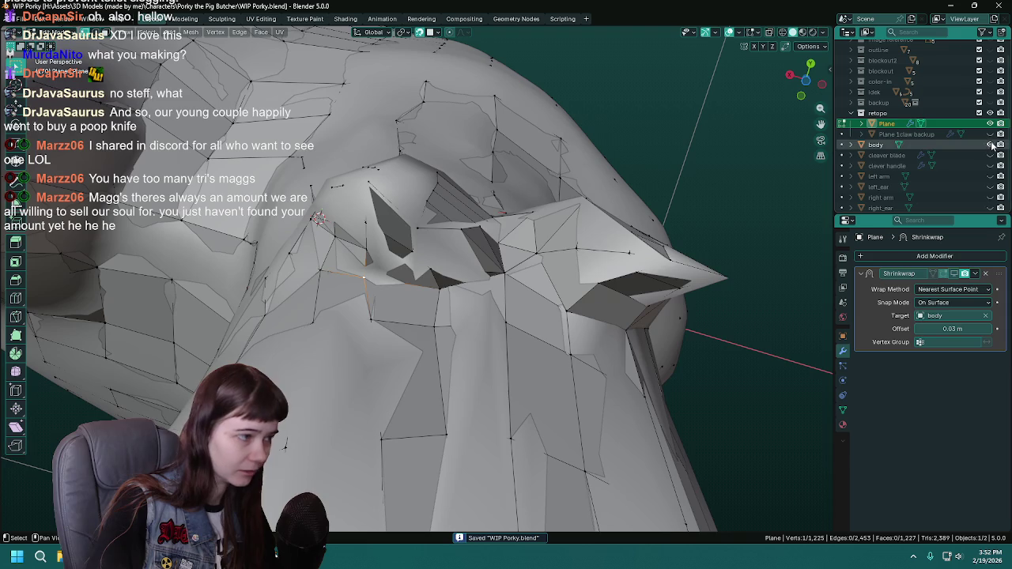
key("g")
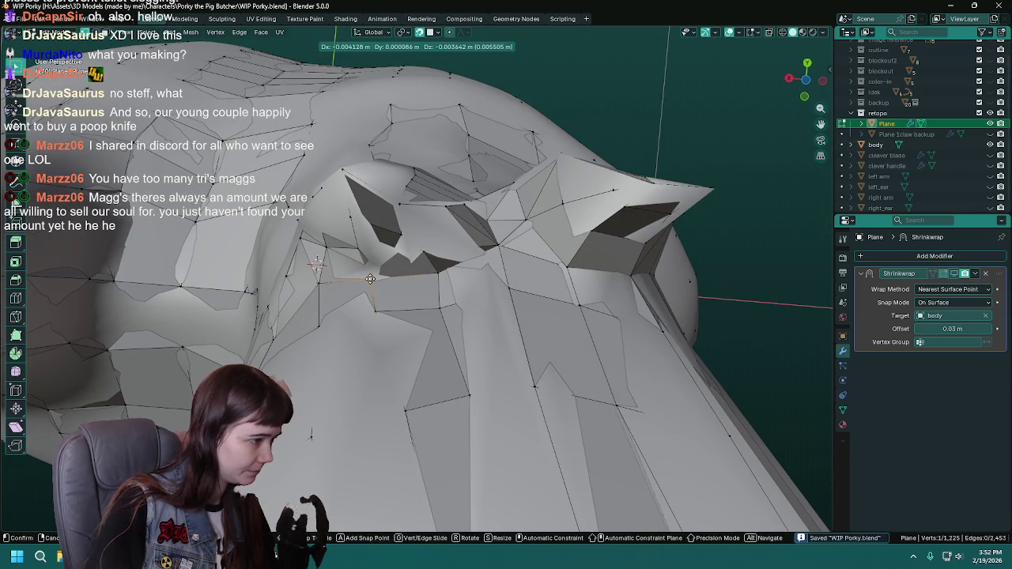
left_click(371, 279)
left_click_drag(370, 279, 470, 340)
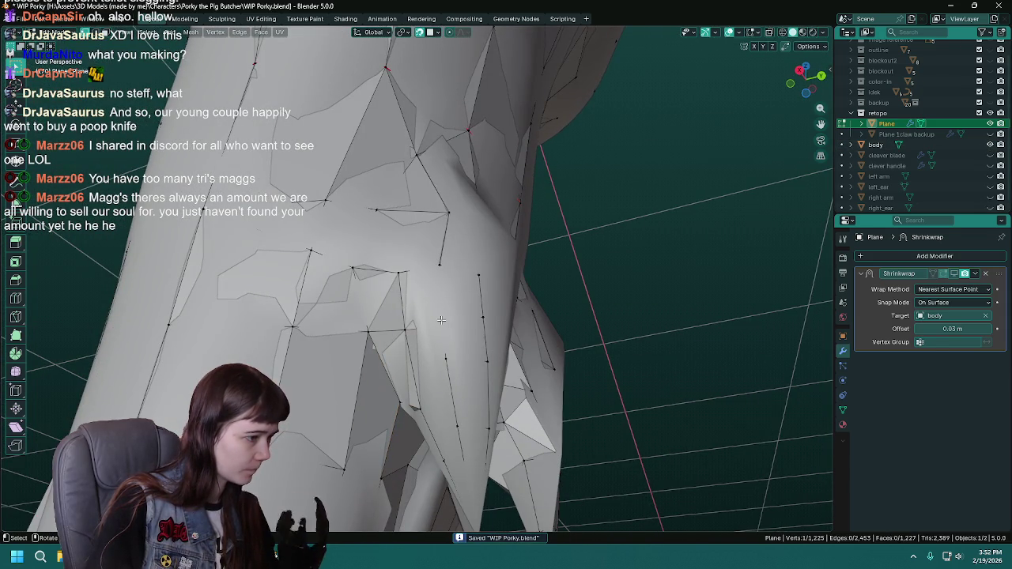
left_click(441, 324)
key("g")
left_click(441, 322)
left_click_drag(442, 322, 442, 332)
Hide the sculpted body, check the mesh from above in Object Mode, then return to Edit Mode and save.
key("Tab")
left_click_drag(515, 312, 486, 355)
scroll("down", 3)
left_click(990, 145)
scroll("up", 3)
left_click_drag(479, 320, 411, 269)
key("Tab")
scroll("down", 3)
scroll("down", 3)
key("ctrl+s")
Move one more ear-base vertex onto the sculpt, save, and hide the body again.
scroll("up", 3)
left_click_drag(335, 251, 350, 228)
left_click_drag(378, 260, 456, 373)
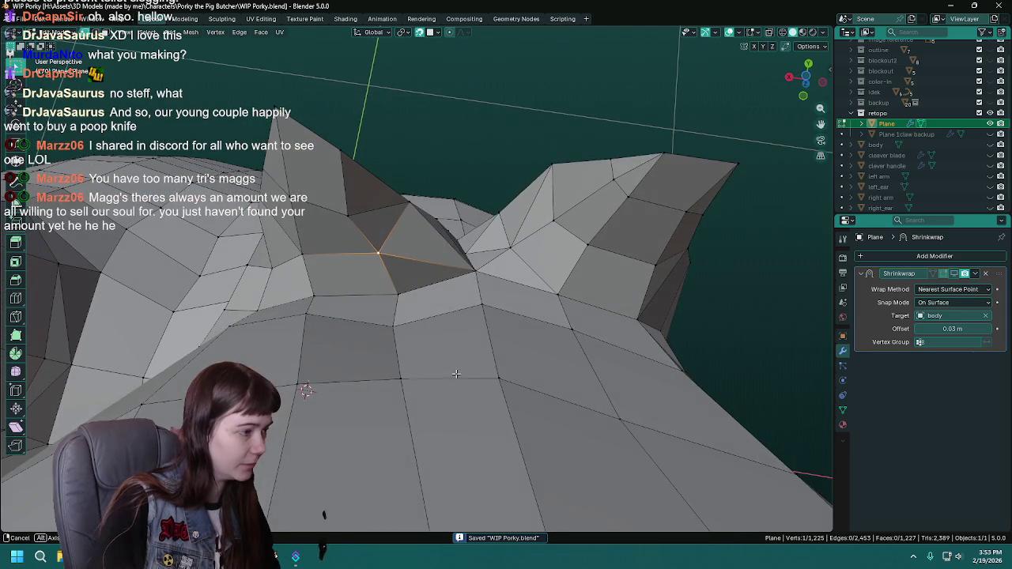
left_click_drag(358, 218, 372, 237)
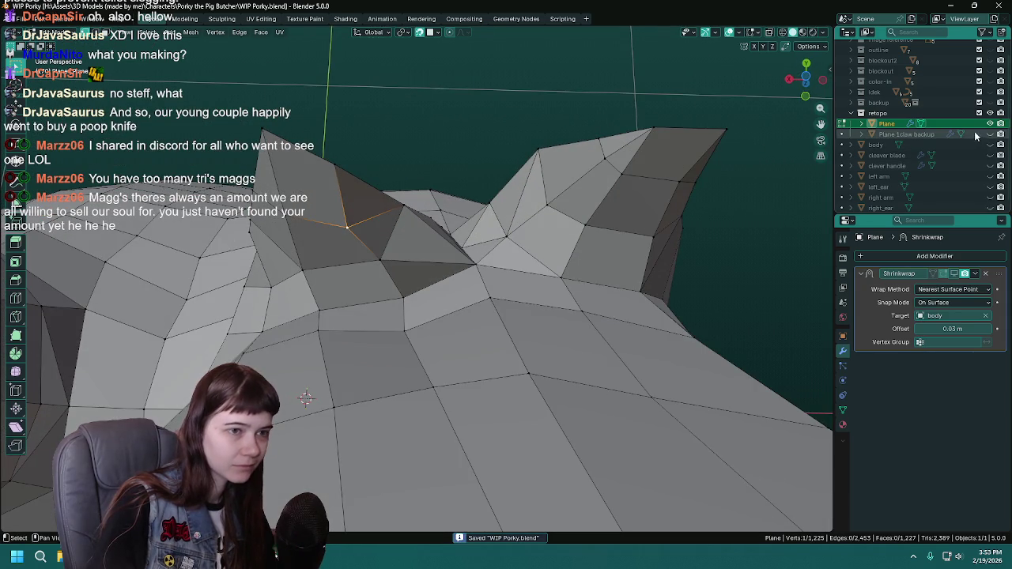
left_click(990, 146)
key("g")
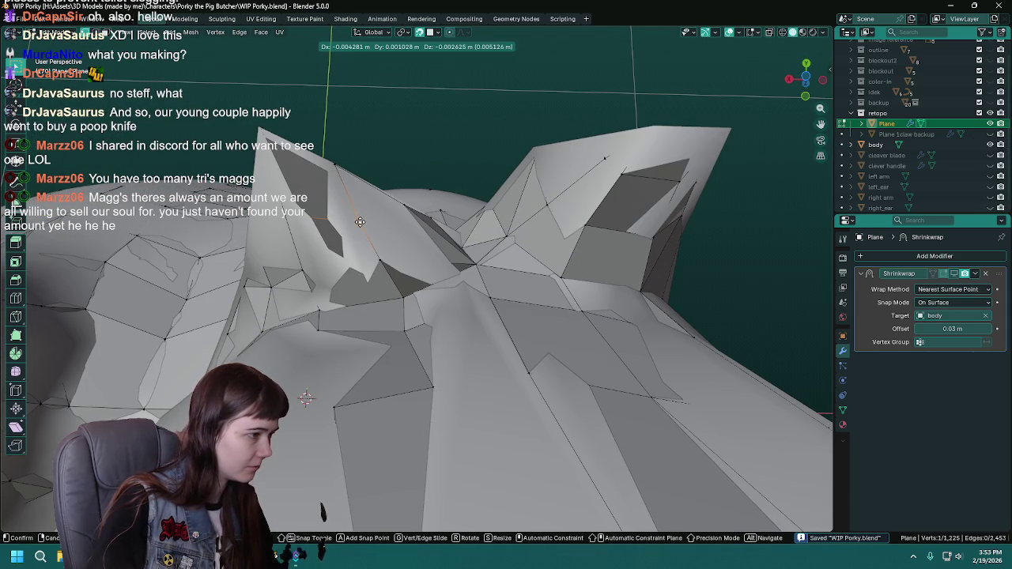
left_click(359, 219)
left_click_drag(378, 264, 506, 300)
key("ctrl+s")
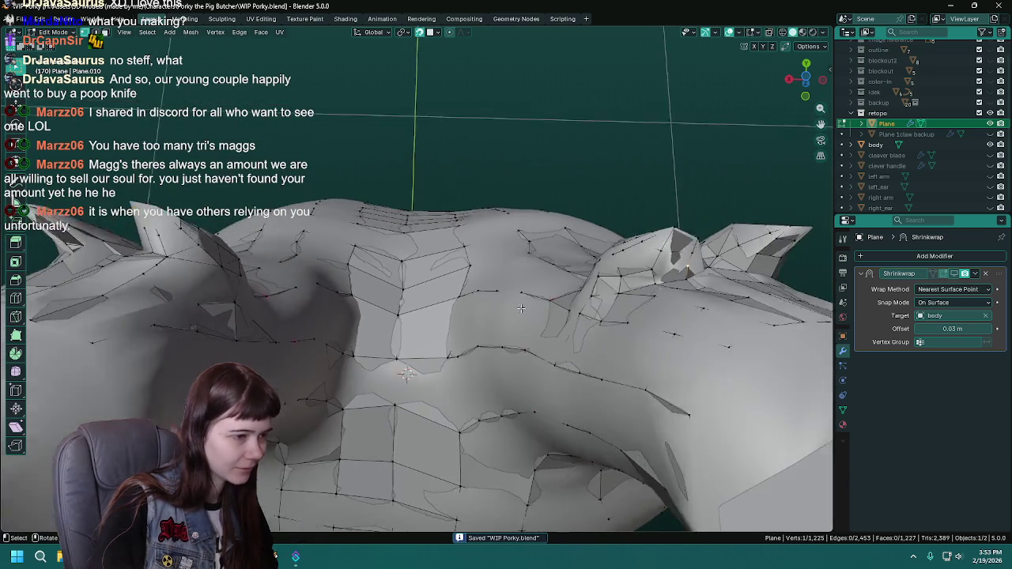
left_click(998, 144)
left_click_drag(474, 356, 439, 241)
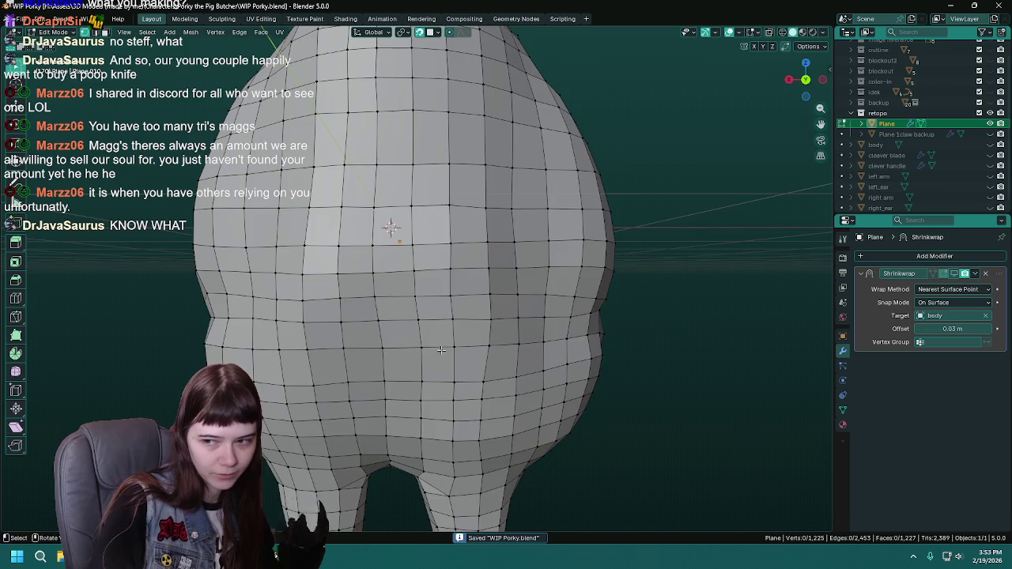
Zoom and orbit to a close view of one of the pig's retopo legs.
scroll("up", 3)
scroll("up", 3)
left_click_drag(402, 396, 459, 294)
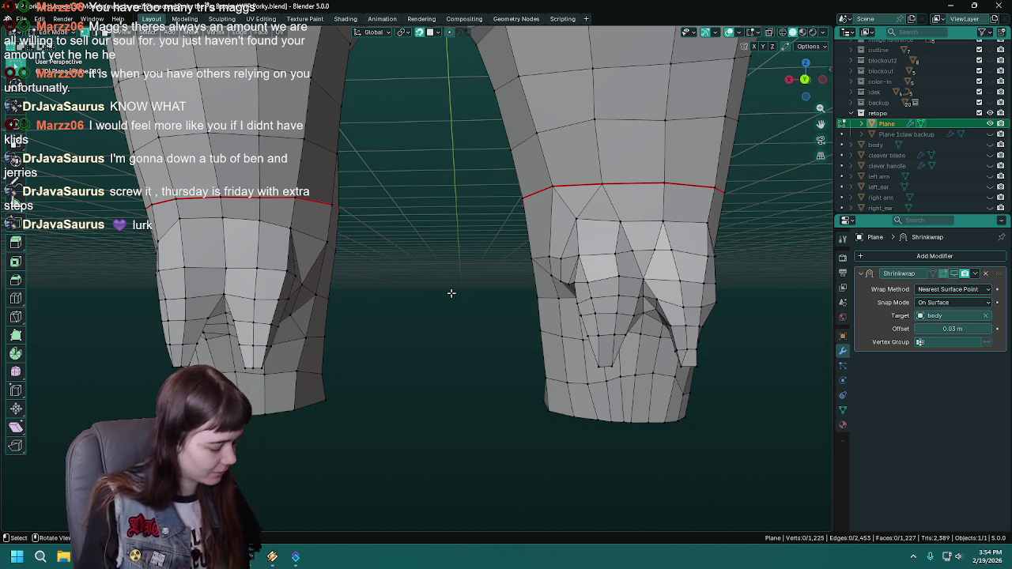
Zoom to a closer side view of the leg, select a leg-join vertex, and save.
scroll("down", 3)
scroll("up", 3)
key("ctrl+s")
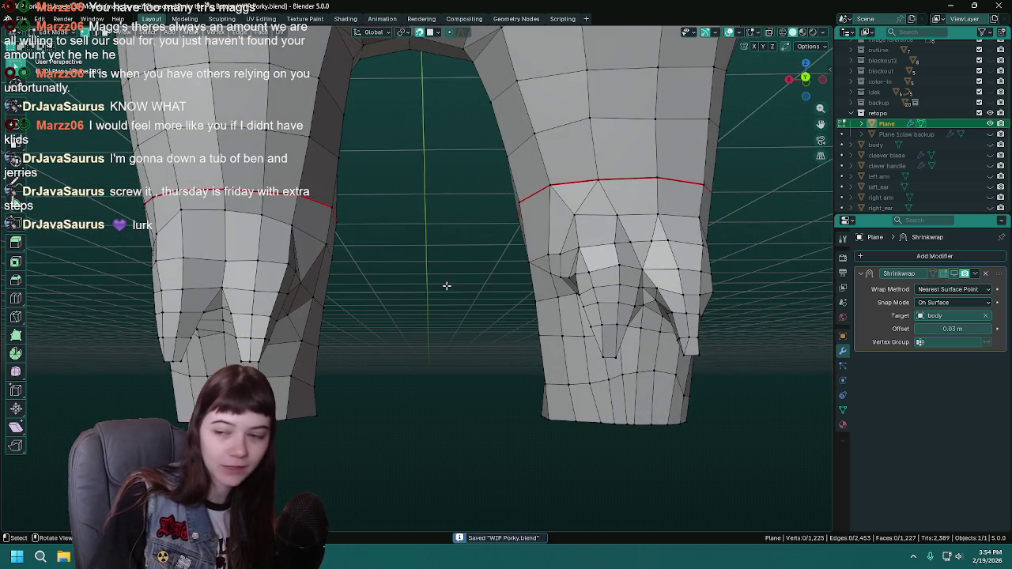
scroll("up", 3)
scroll("up", 3)
left_click_drag(565, 343, 499, 313)
left_click(498, 310)
key("ctrl+s")
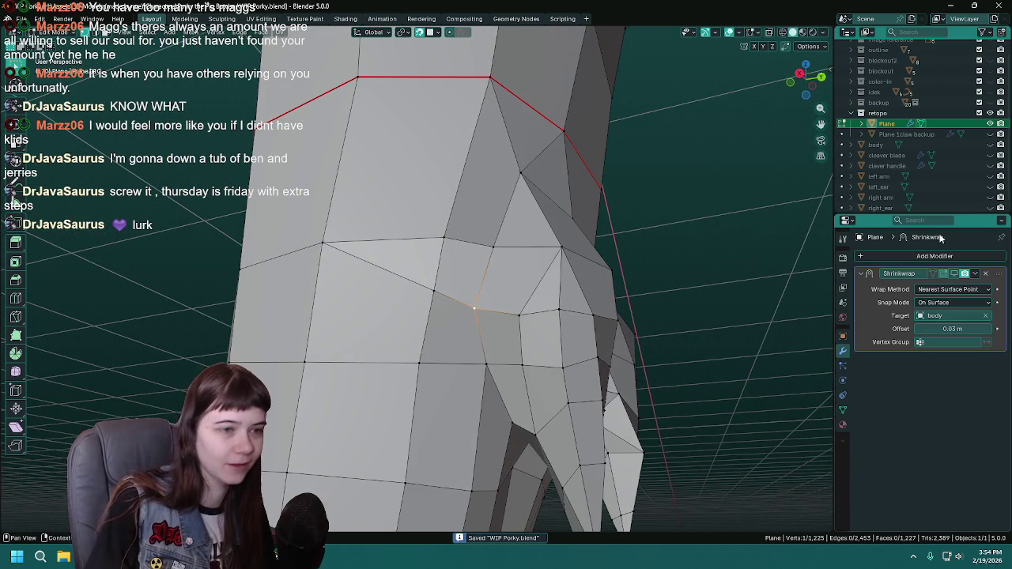
Move that vertex onto the sculpted leg, then hide the body and save.
left_click(990, 144)
left_click_drag(463, 301, 477, 337)
key("g")
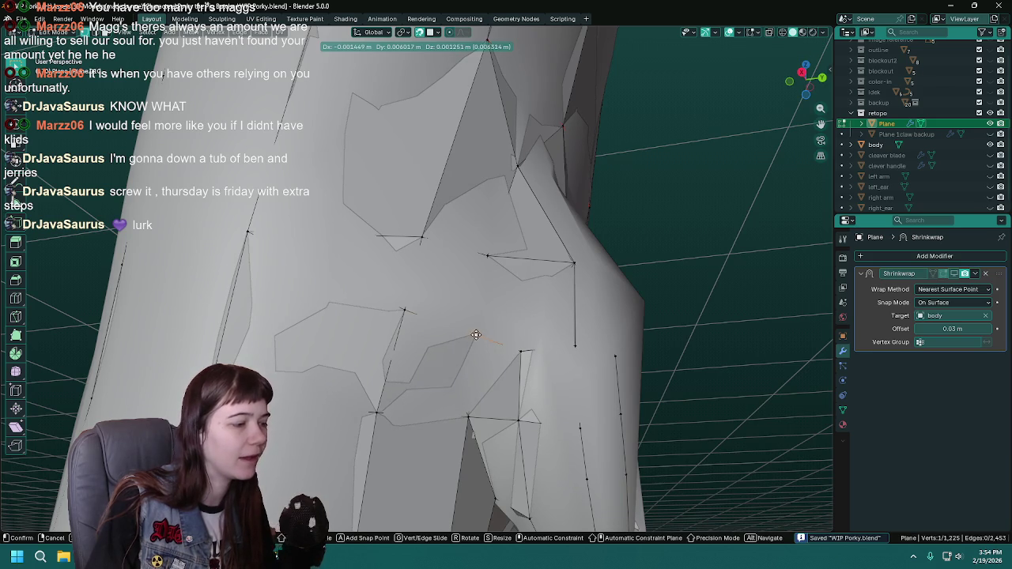
left_click(476, 337)
left_click_drag(476, 336, 495, 290)
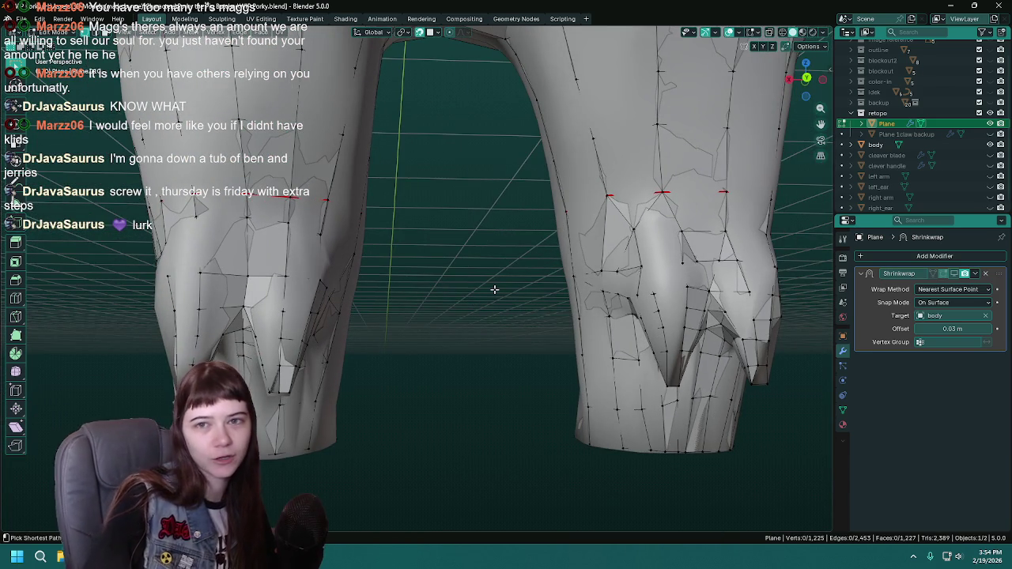
left_click(991, 145)
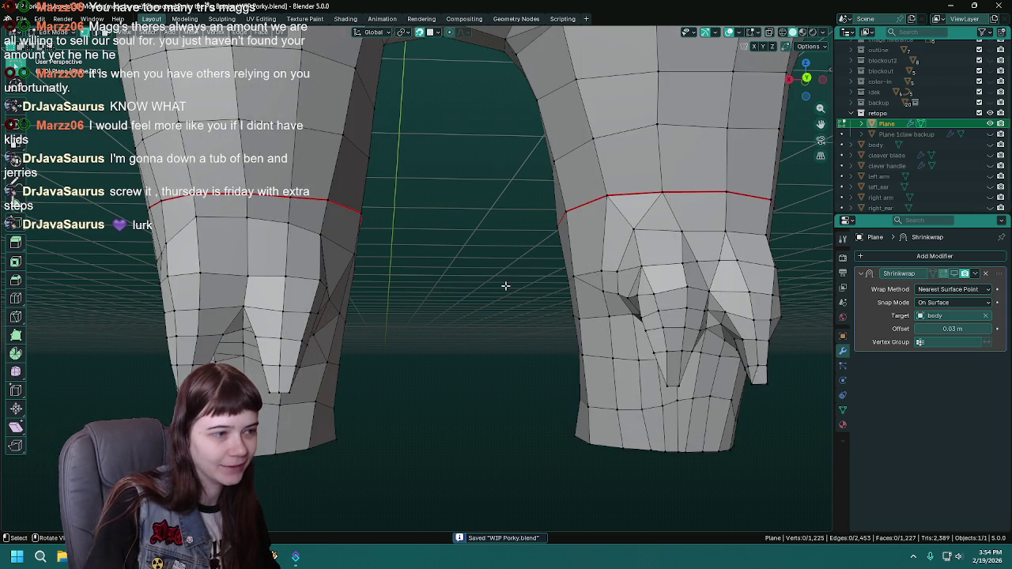
left_click_drag(476, 298, 491, 277)
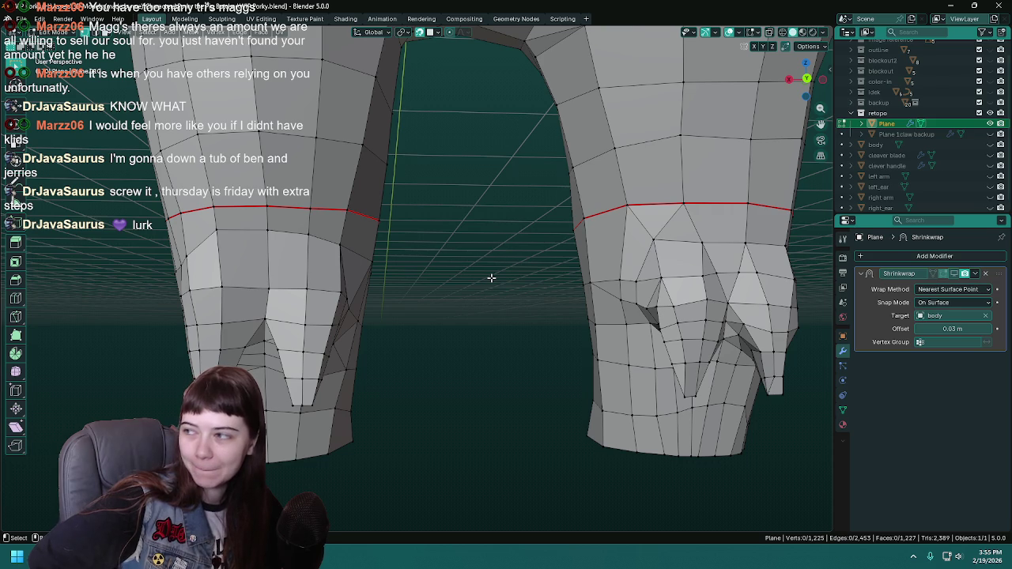
key("ctrl+s")
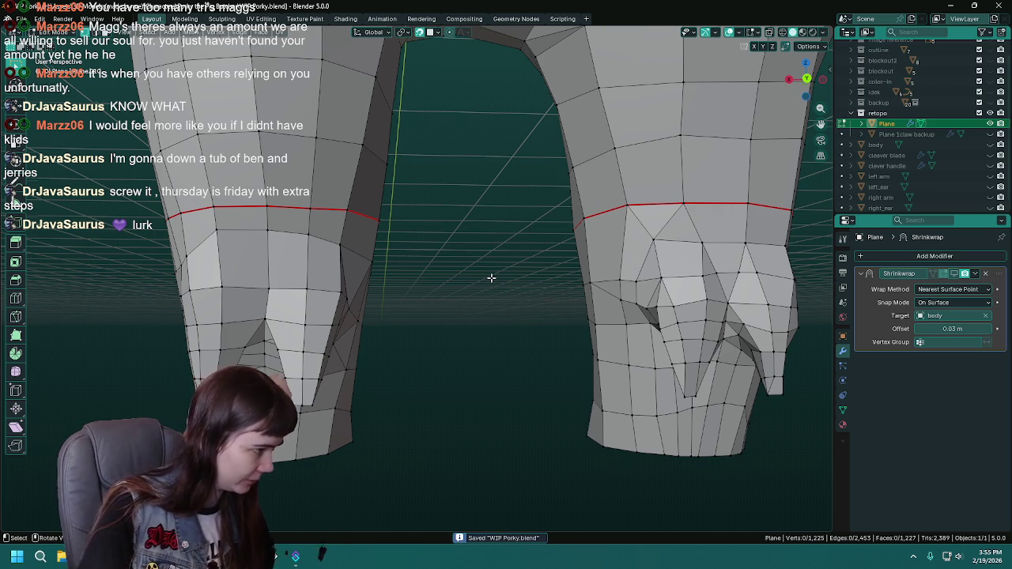
Show the sculpt again, save, and move the selected vertex lower down the leg.
scroll("down", 3)
scroll("up", 3)
scroll("up", 3)
scroll("up", 3)
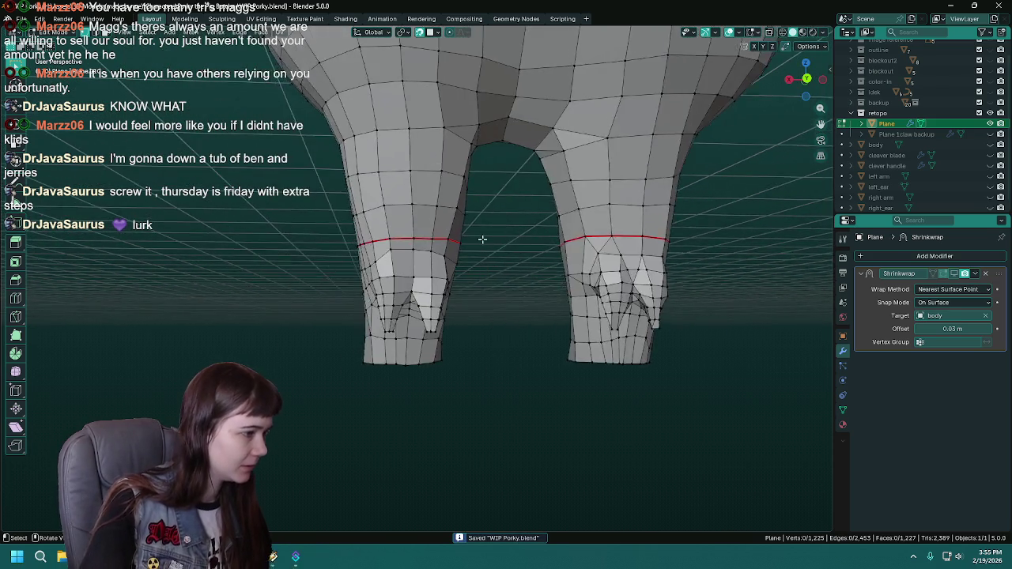
scroll("up", 3)
left_click_drag(403, 254, 406, 265)
left_click(990, 145)
key("ctrl+s")
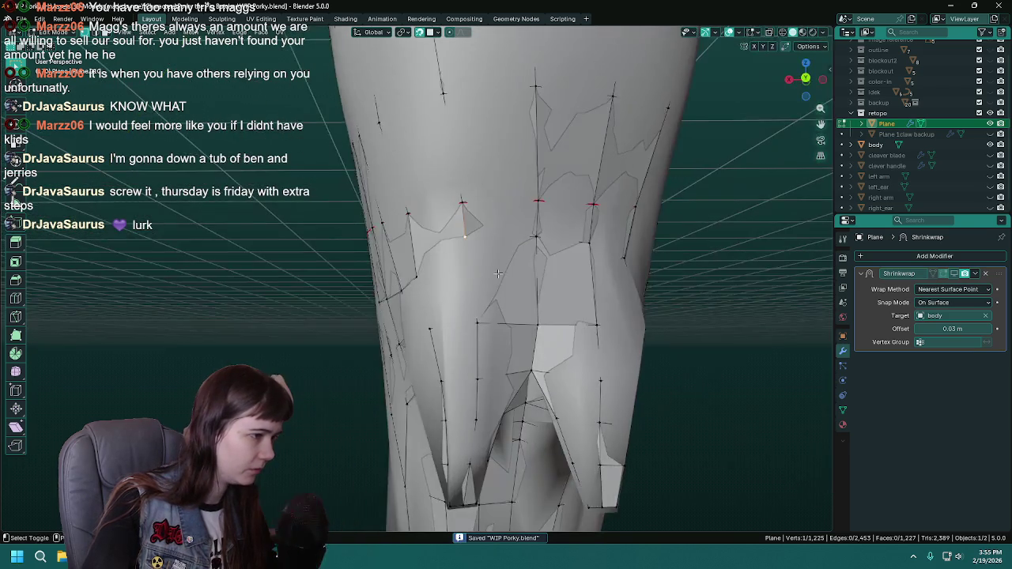
key("g")
left_click(446, 269)
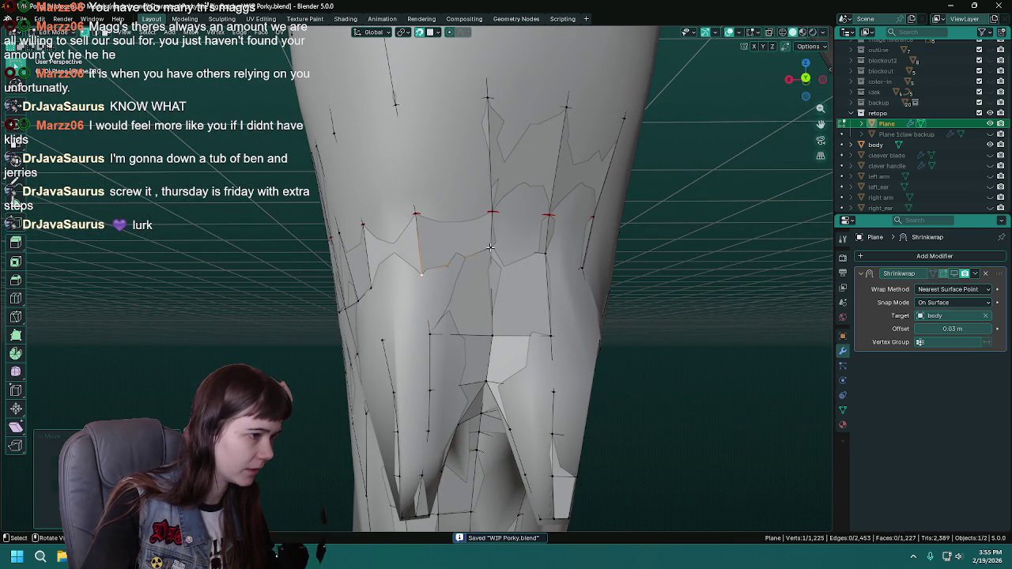
Reposition another leg-join vertex and begin moving one on the leg's inner side.
left_click_drag(490, 247, 415, 269)
left_click(483, 250)
key("g")
left_click(488, 265)
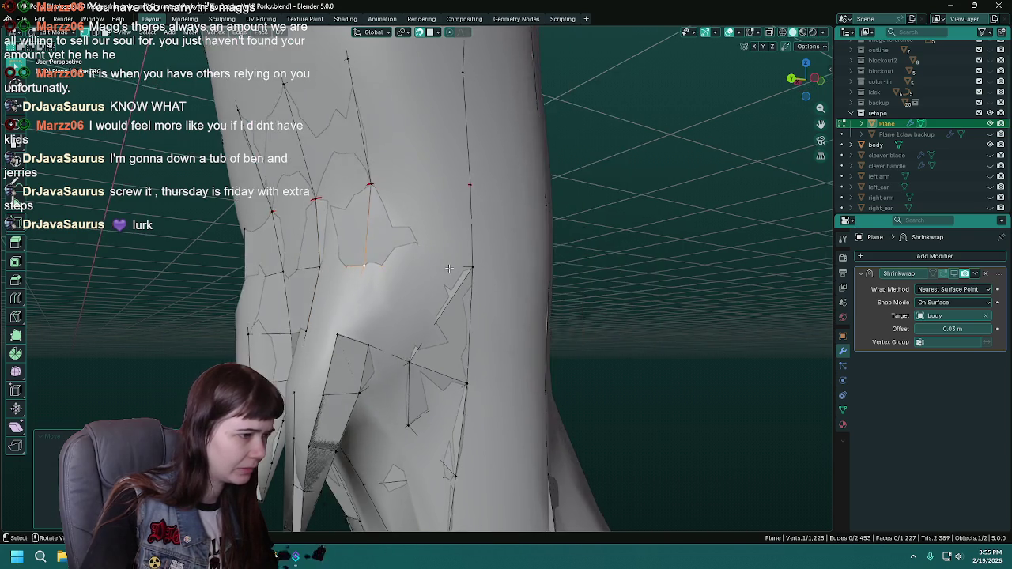
scroll("up", 3)
scroll("down", 3)
left_click(410, 259)
key("g")
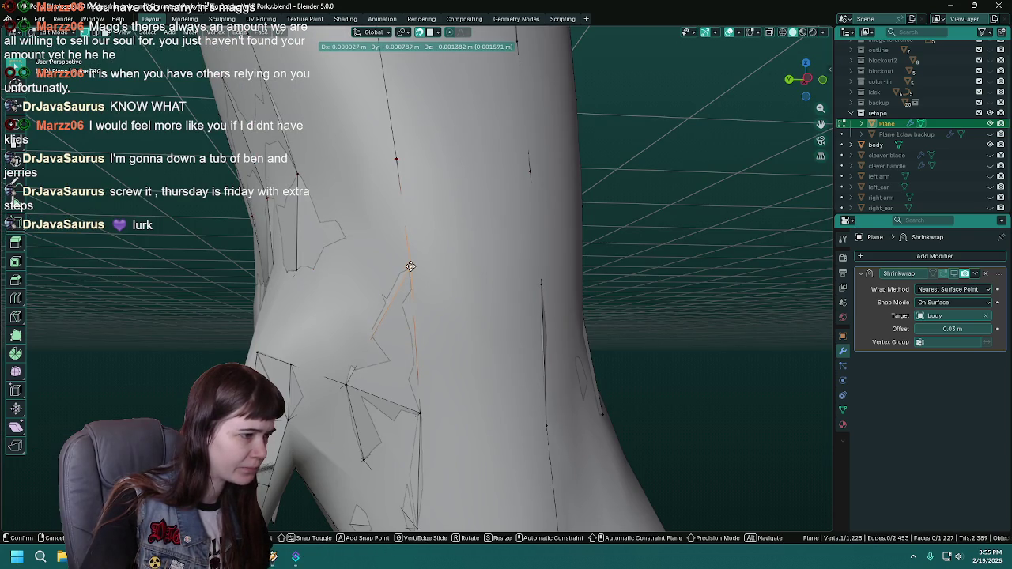